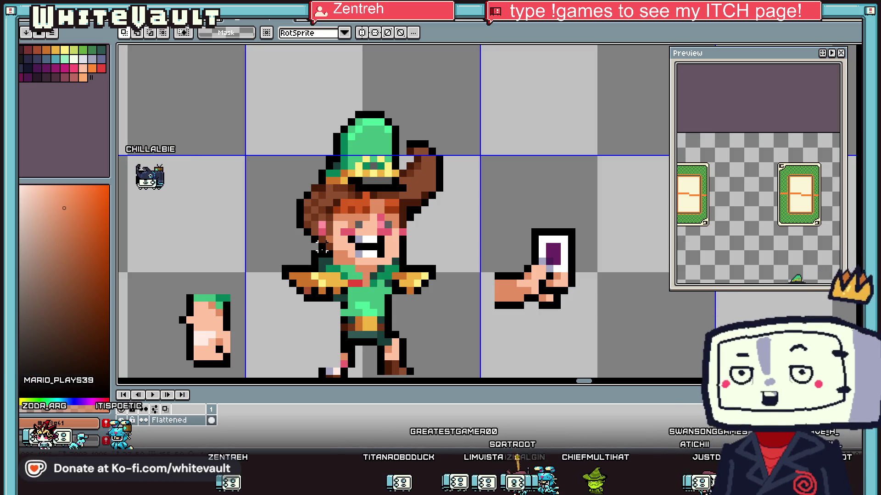
Step: Navigate the canvas to bring the green-hat character's legs into view
scroll(392, 244, "down", 2)
scroll(568, 294, "down", 1)
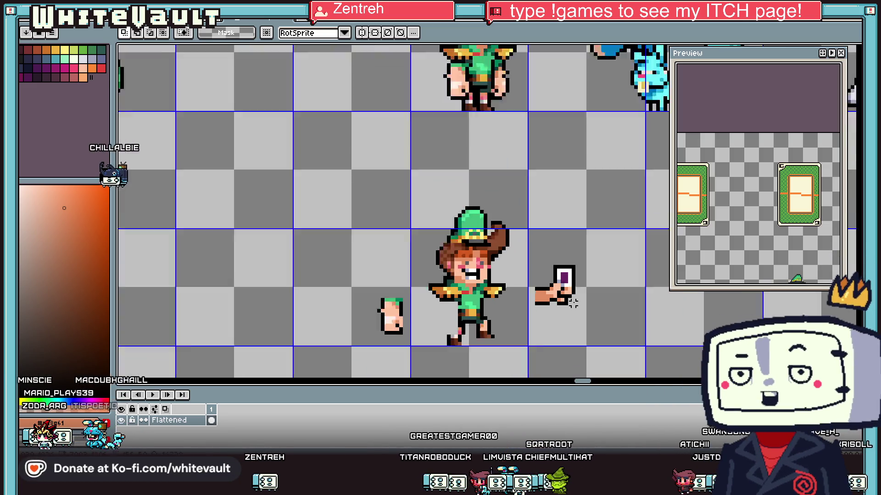
scroll(570, 300, "up", 1)
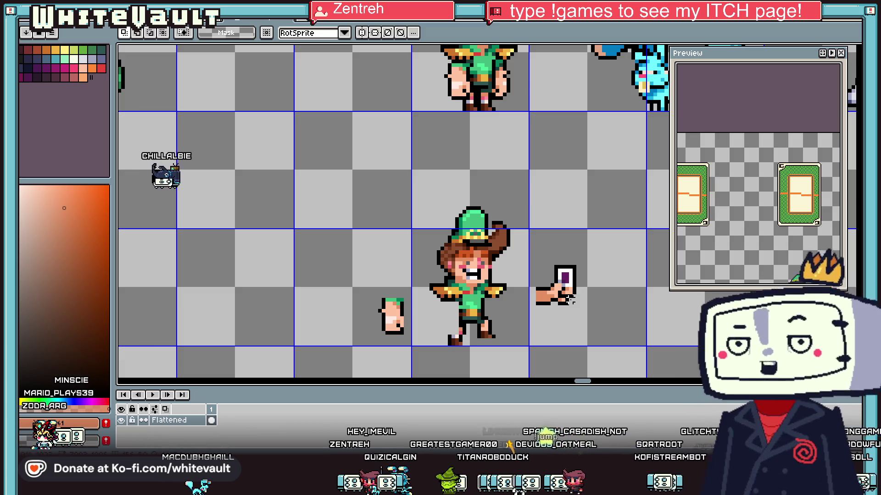
scroll(530, 159, "down", 5)
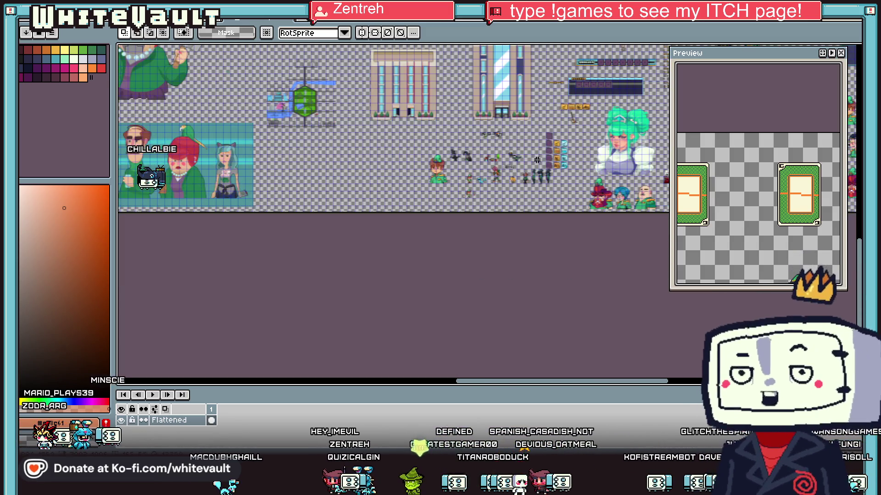
scroll(561, 124, "up", 1)
mouse_move(564, 385)
left_mouse_down()
mouse_move(641, 387)
mouse_move(640, 376)
left_mouse_up()
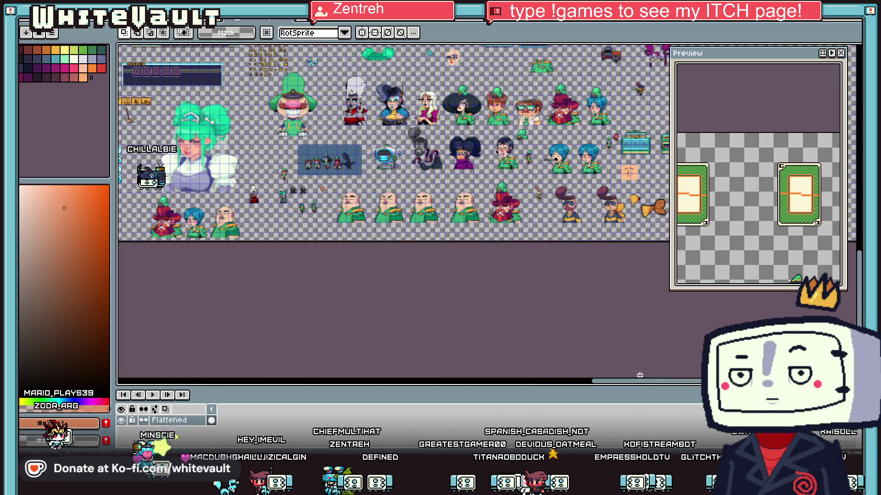
scroll(354, 92, "up", 2)
scroll(389, 257, "up", 2)
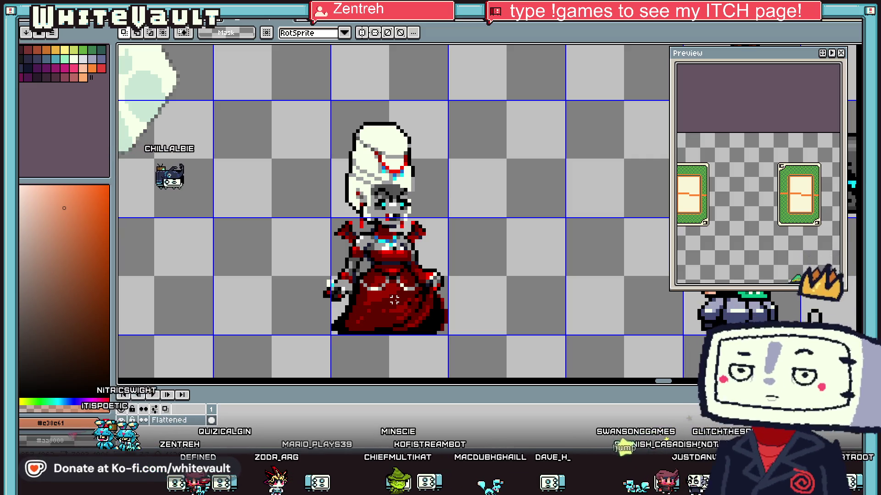
scroll(413, 296, "down", 1)
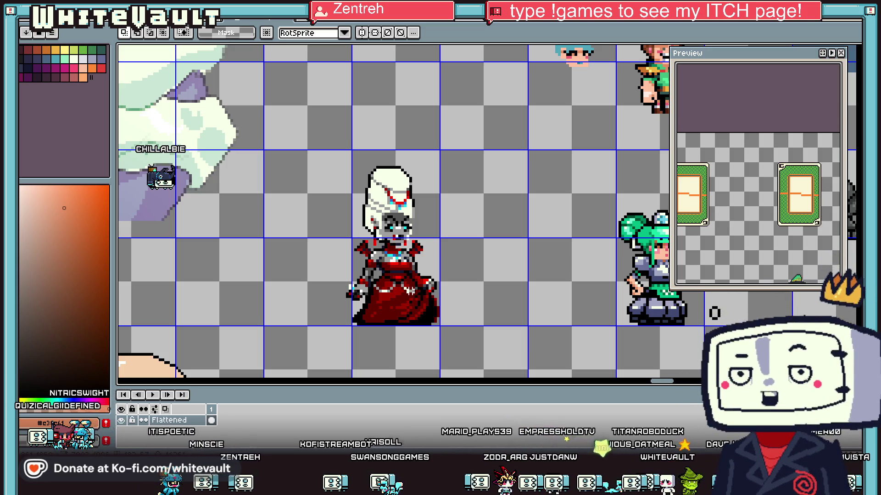
scroll(409, 260, "down", 4)
left_click(583, 381)
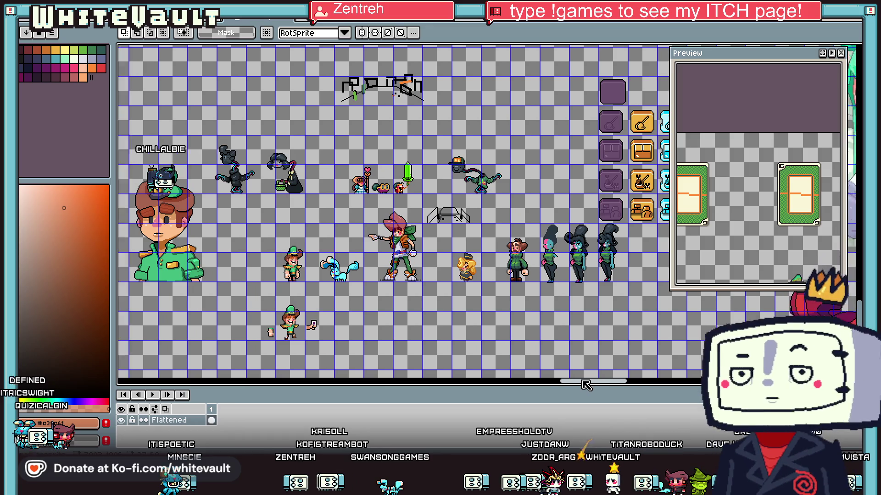
left_click_drag(586, 386, 575, 380)
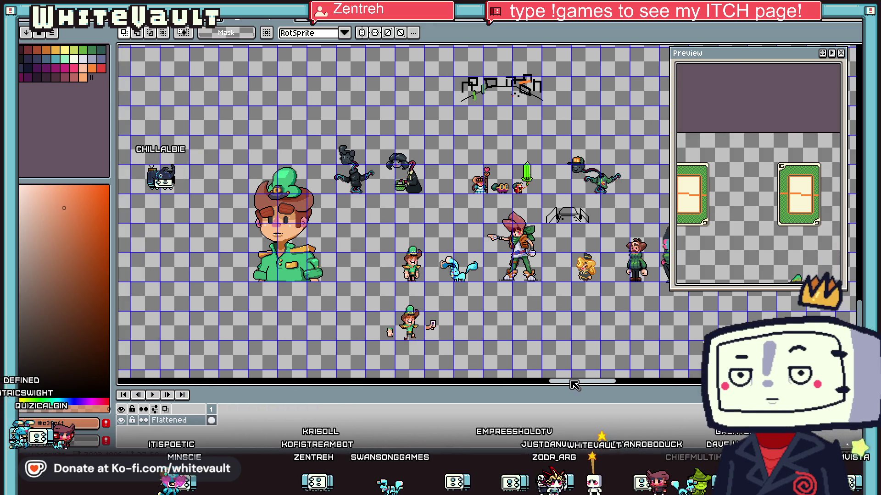
scroll(406, 335, "up", 4)
scroll(406, 334, "up", 1)
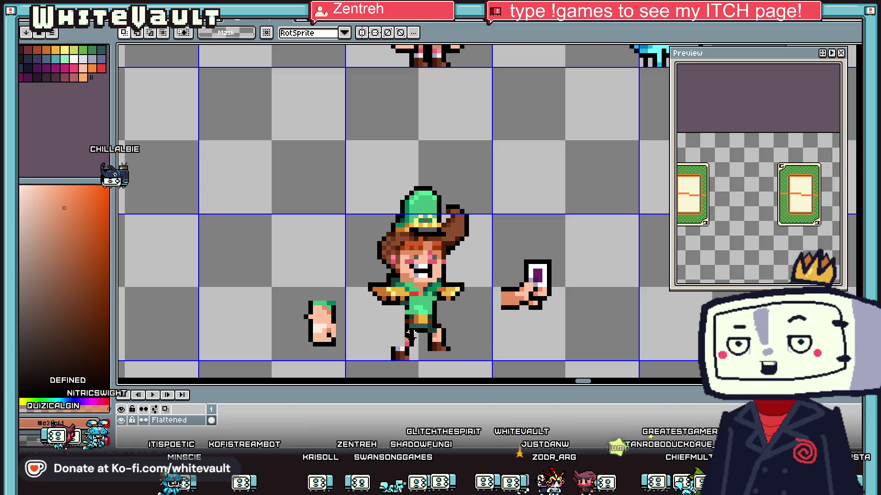
scroll(400, 340, "up", 2)
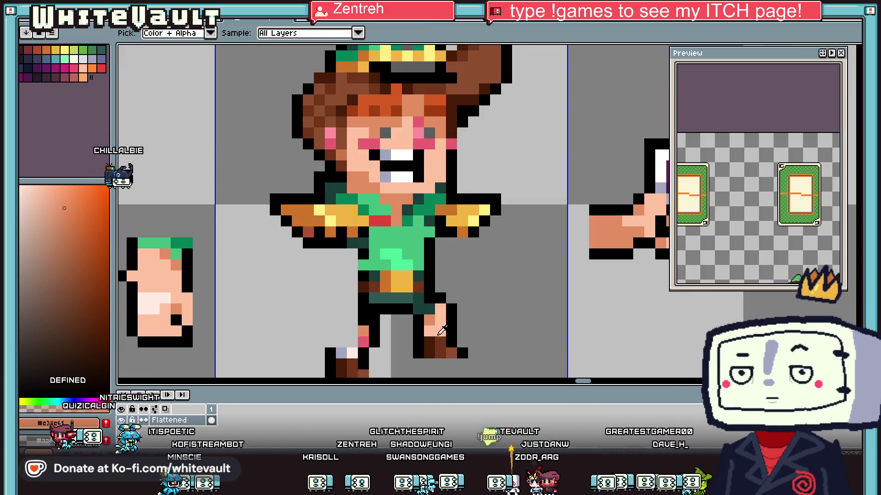
scroll(413, 321, "up", 2)
Step: Paint skin over the shorts and add black outline pixels beside the leg and shirt
left_click(397, 283, "alt")
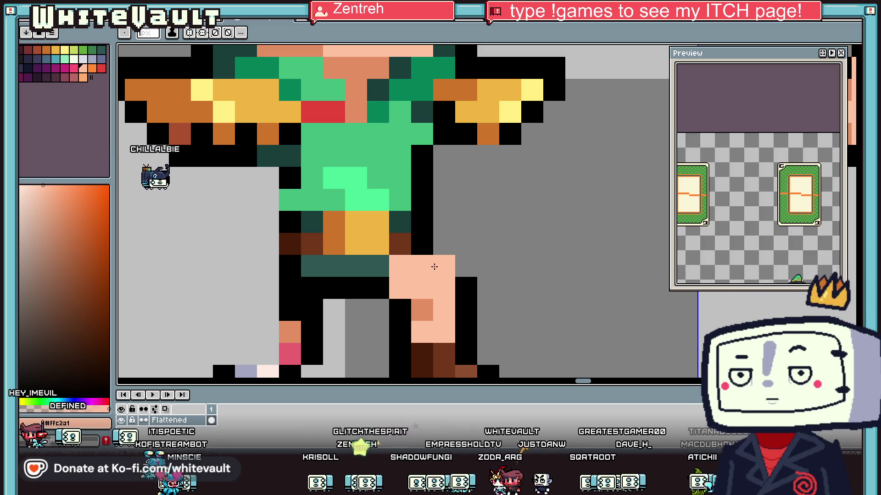
left_click(466, 291, "alt")
left_click(444, 244)
left_click(423, 277, "alt")
left_click(378, 270)
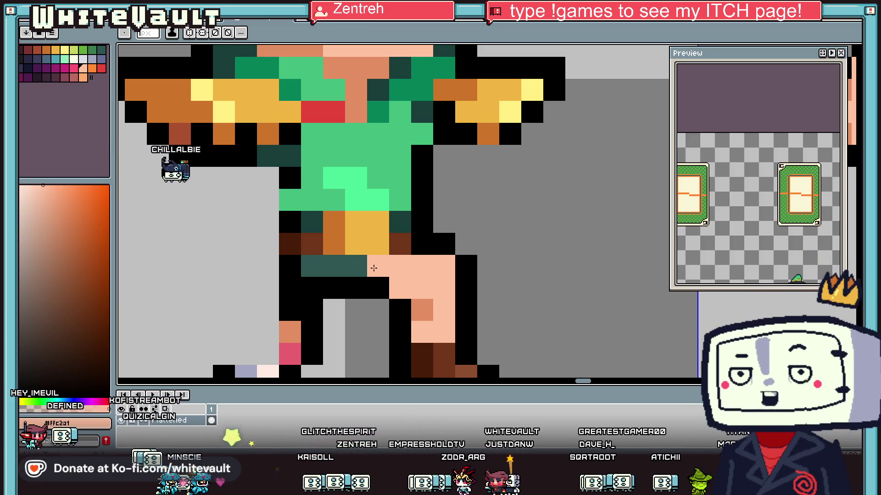
scroll(378, 269, "down", 2)
scroll(359, 288, "up", 2)
mouse_move(369, 221)
left_mouse_down()
mouse_move(342, 293)
mouse_move(320, 213)
left_mouse_up()
left_click(308, 300, "alt")
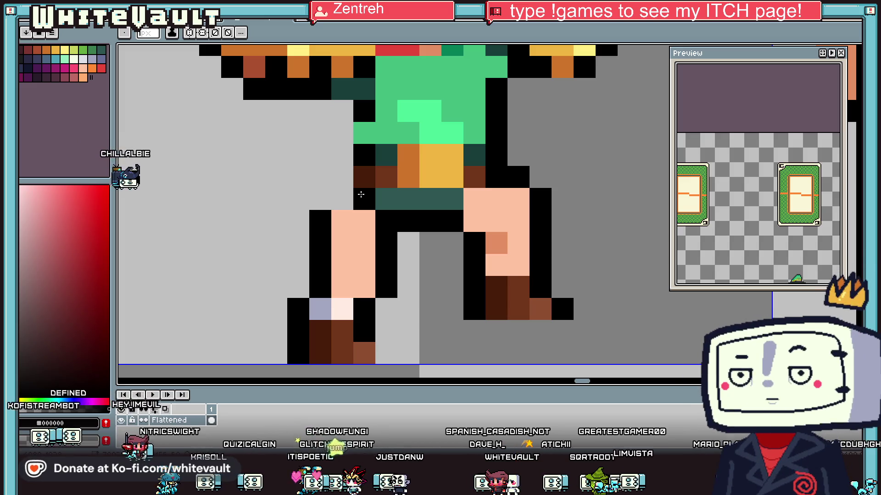
key("alt")
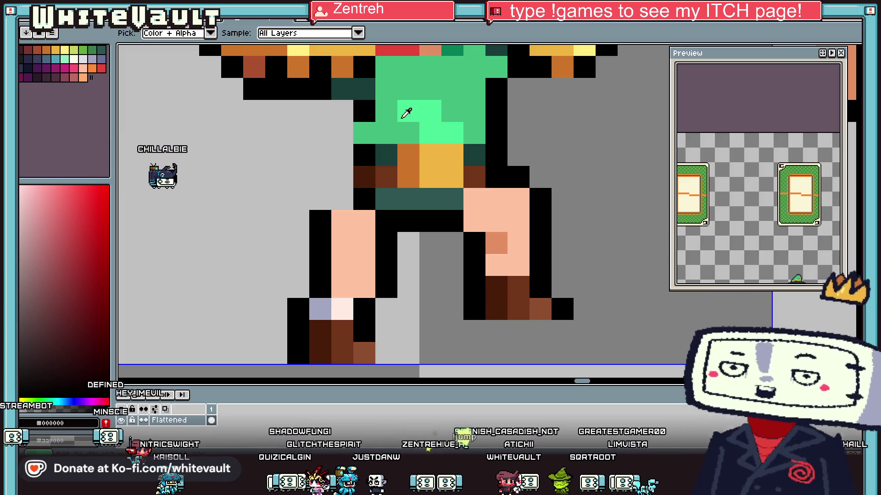
left_click_drag(343, 124, 343, 202)
Step: Repaint both brown boots in the leg's skin tone
scroll(399, 201, "down", 5)
scroll(398, 202, "down", 1)
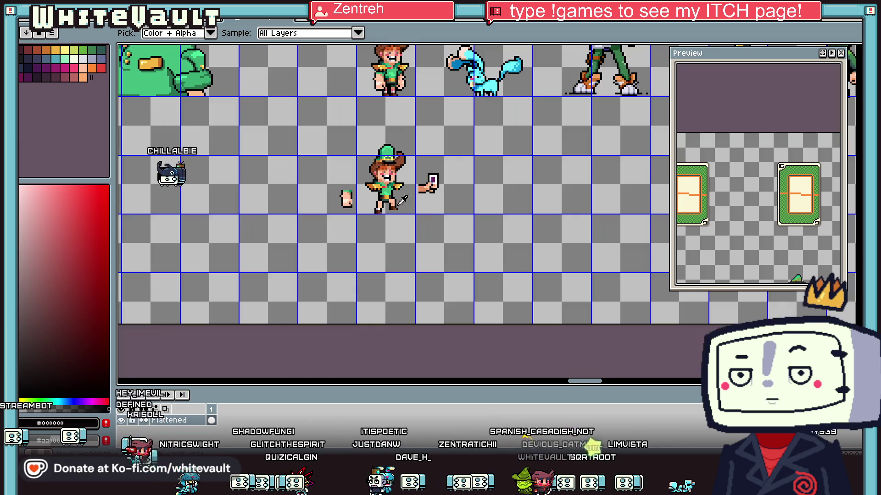
scroll(384, 195, "up", 4)
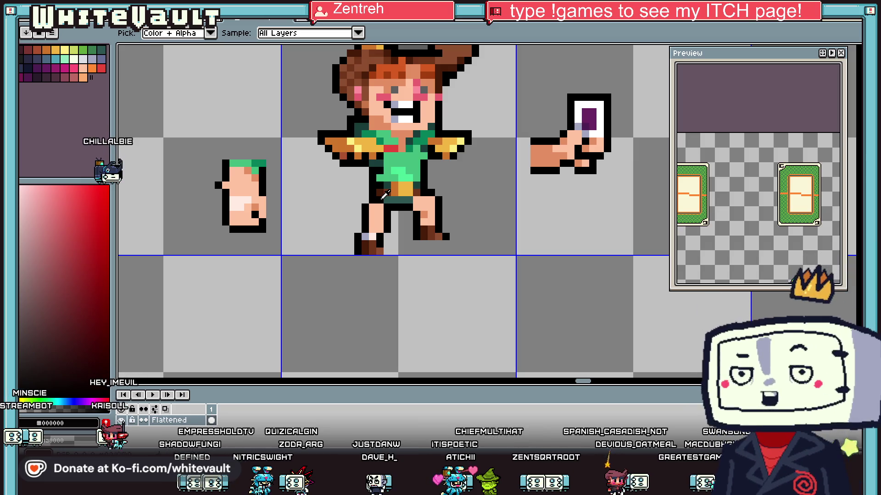
scroll(424, 206, "down", 2)
scroll(425, 230, "up", 2)
scroll(426, 260, "up", 1)
left_click(433, 243, "alt")
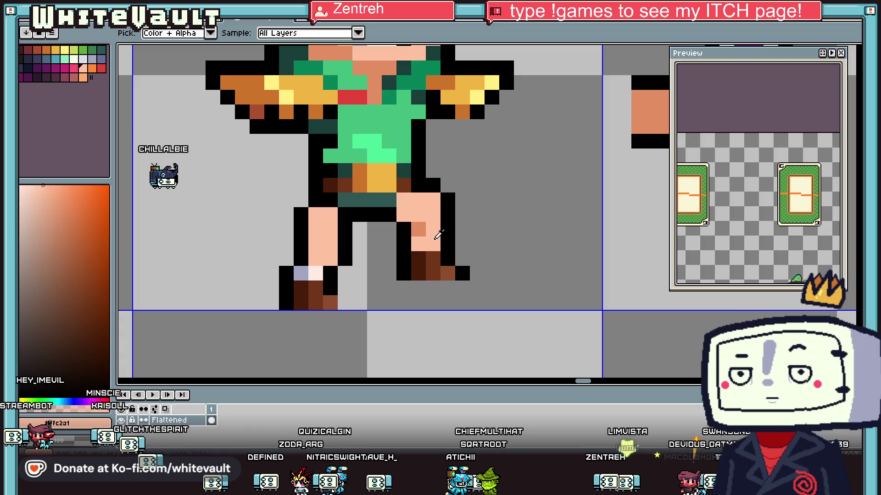
left_click(438, 272)
left_click_drag(418, 259, 418, 274)
left_click_drag(315, 274, 316, 303)
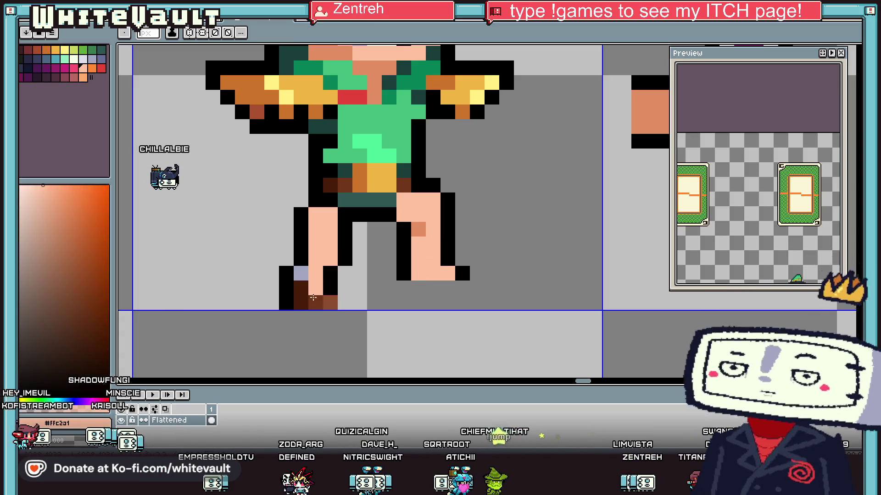
Step: Move the black leg outline pixel onto the leg edge, clearing the old one
scroll(326, 307, "down", 2)
scroll(330, 293, "down", 1)
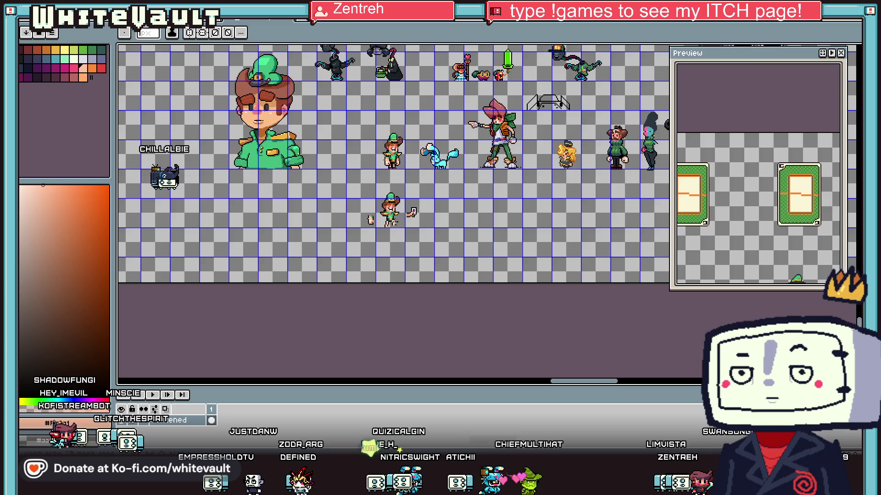
scroll(367, 257, "up", 2)
scroll(391, 235, "up", 1)
left_click(390, 234, "alt")
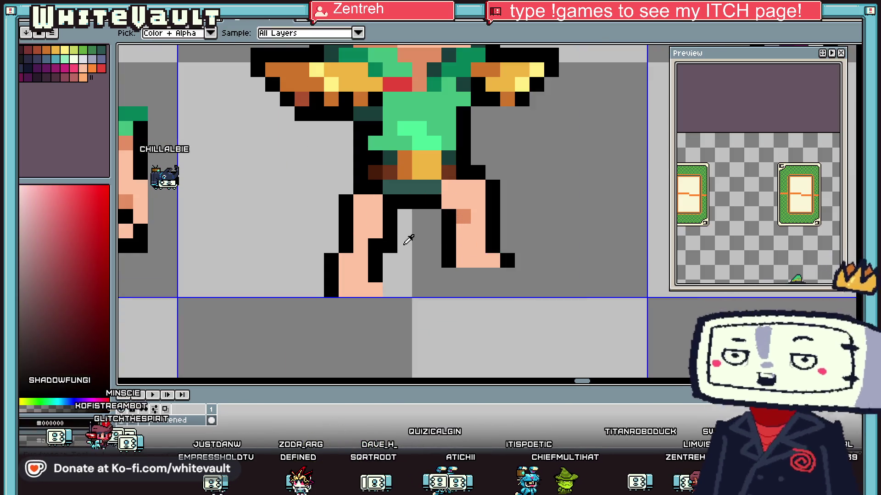
right_click(390, 245)
left_click(375, 245)
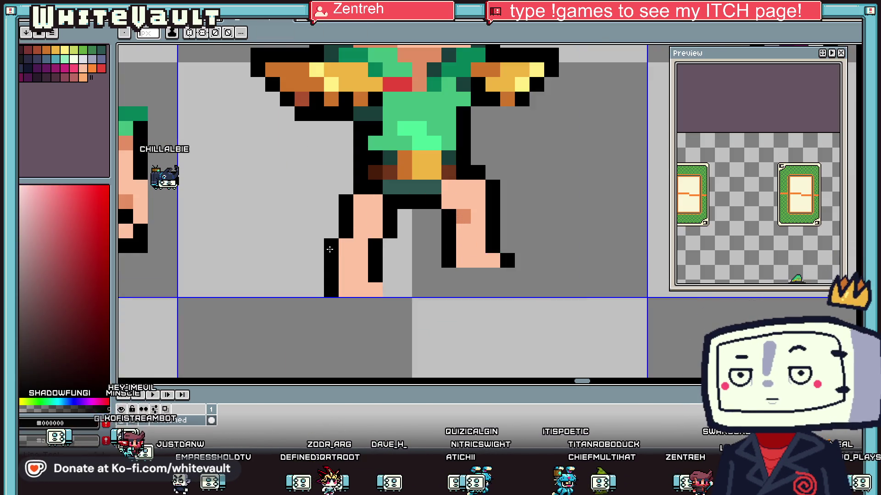
Step: Cover the teeth with skin tone from the face, leaving a closed mouth
scroll(370, 246, "down", 3)
scroll(323, 243, "up", 2)
scroll(322, 243, "up", 1)
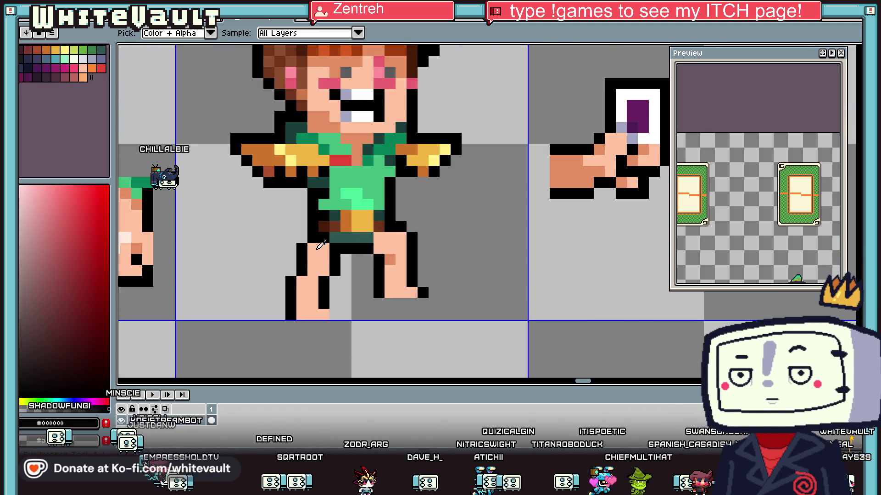
scroll(478, 187, "down", 3)
scroll(469, 149, "up", 2)
scroll(425, 231, "down", 2)
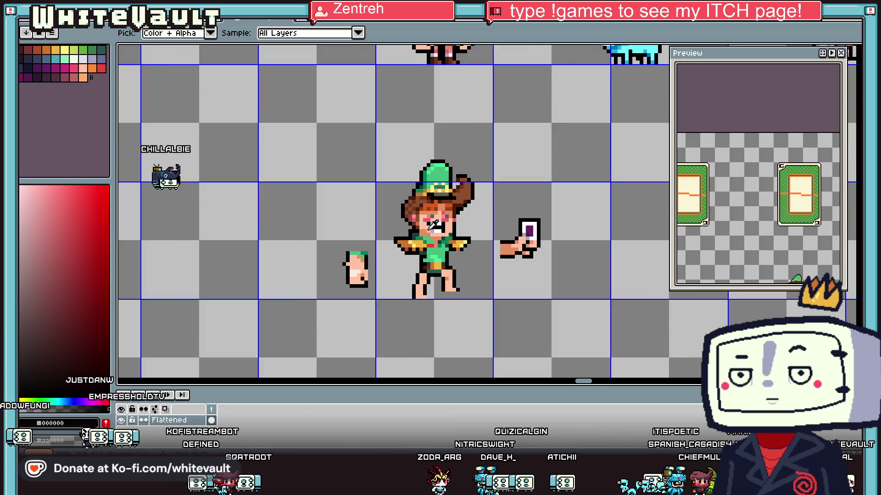
scroll(441, 221, "up", 1)
scroll(470, 177, "down", 2)
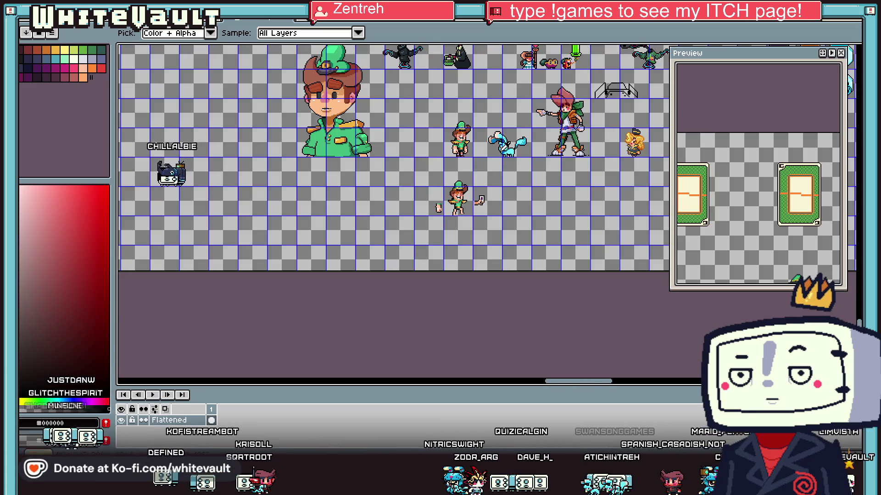
scroll(460, 195, "up", 5)
left_click(500, 211, "alt")
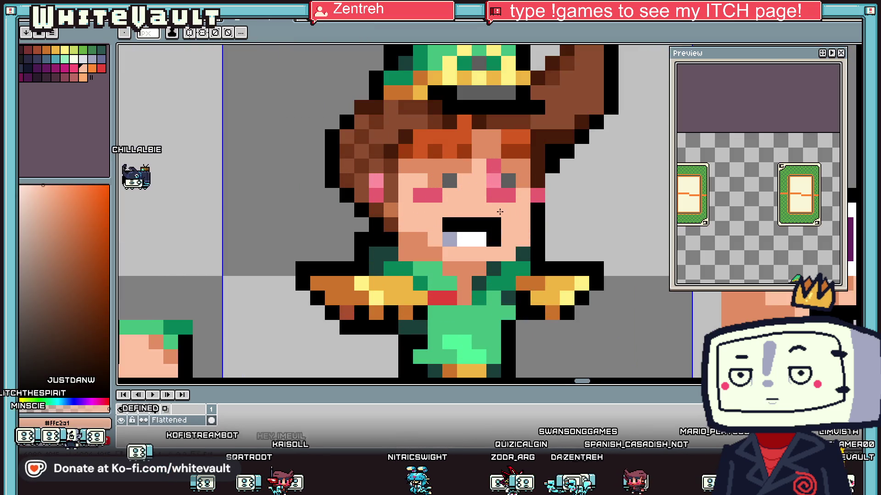
left_click_drag(469, 235, 448, 239)
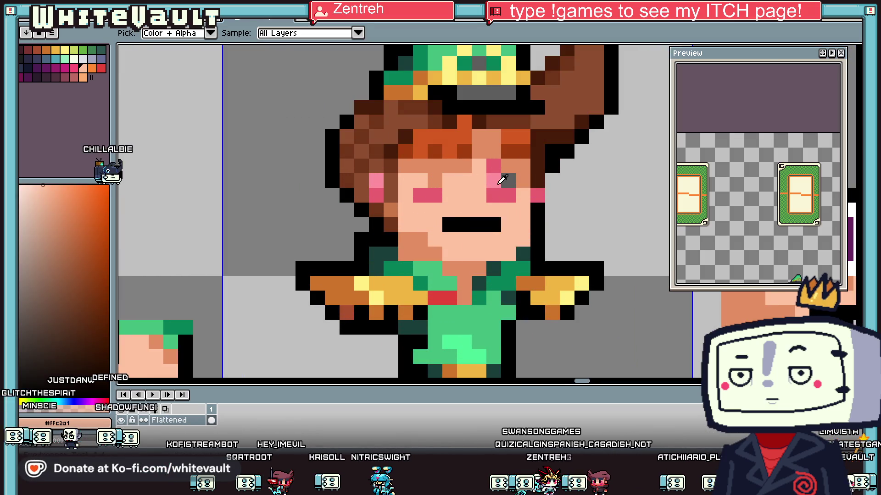
scroll(510, 183, "down", 3)
scroll(511, 183, "down", 1)
scroll(510, 183, "down", 1)
scroll(514, 184, "down", 1)
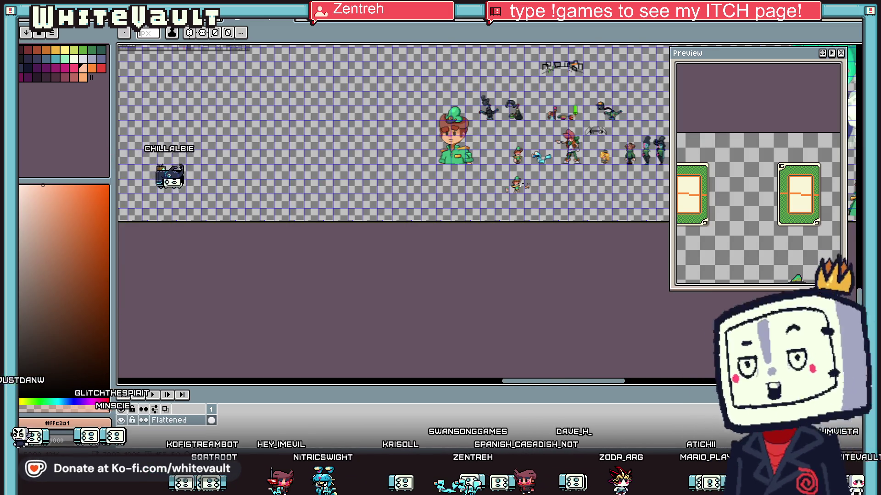
scroll(524, 183, "up", 5)
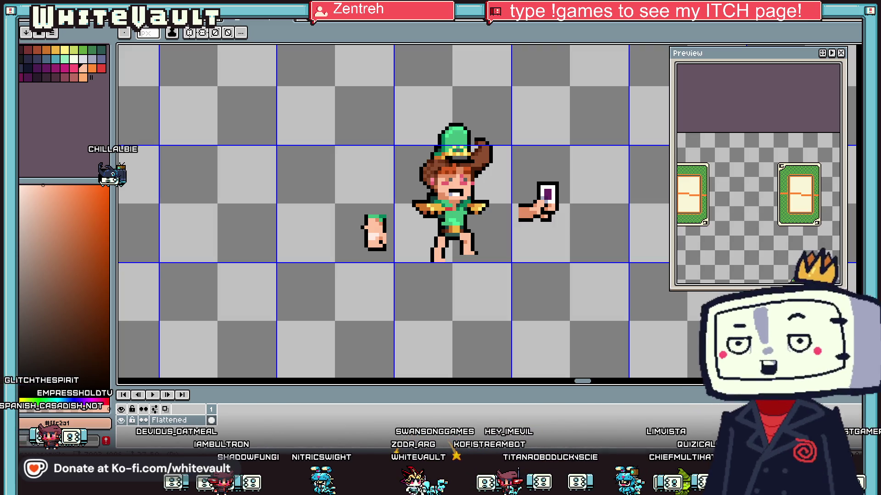
scroll(468, 204, "down", 2)
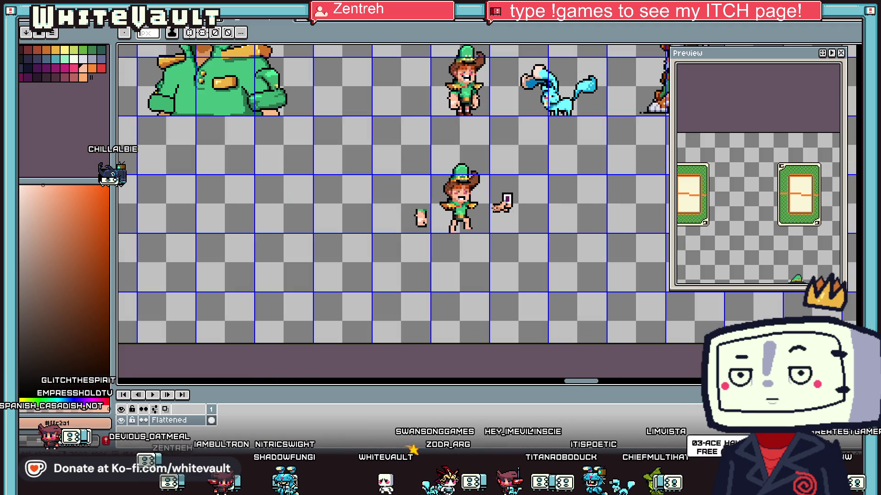
Step: Paint skin tone down the arms and across the torso over the green shirt
key("i")
scroll(468, 205, "up", 3)
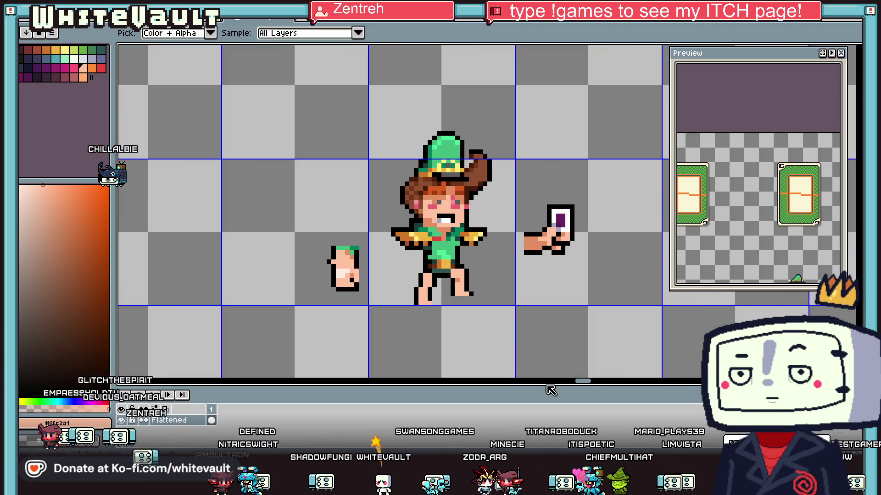
left_click_drag(581, 382, 584, 383)
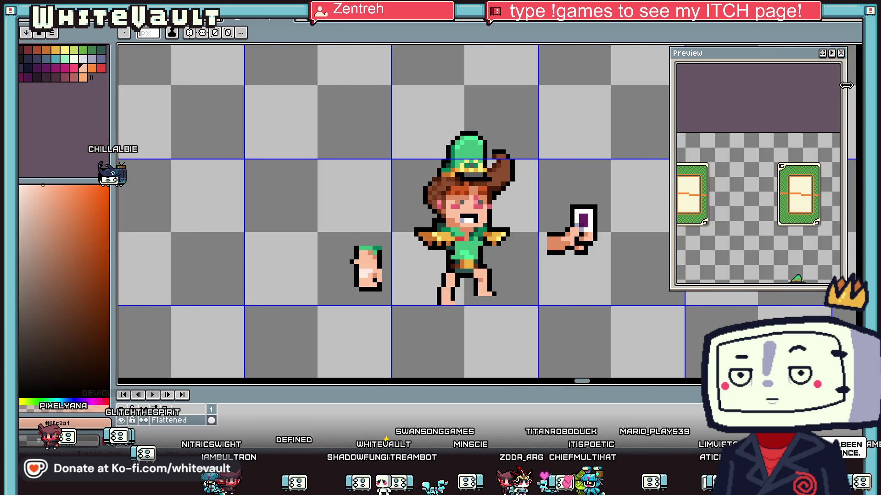
key("m")
left_click_drag(384, 106, 521, 230)
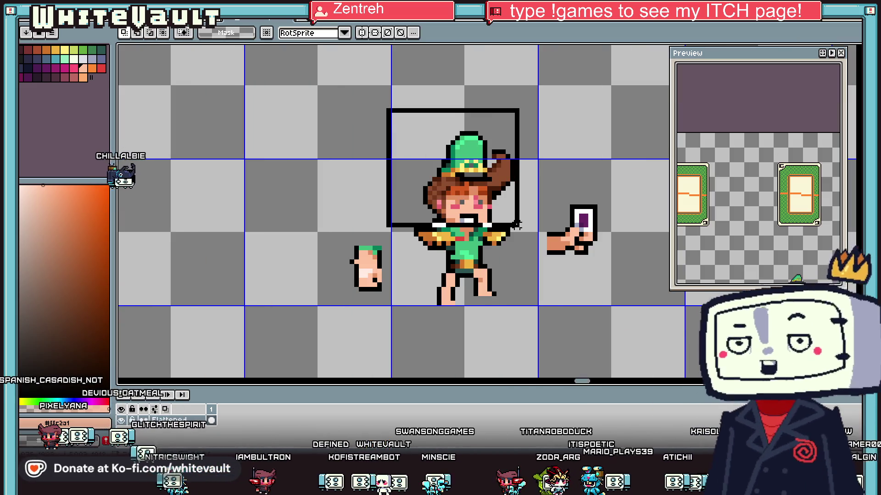
key("ctrl+d")
scroll(483, 264, "up", 1)
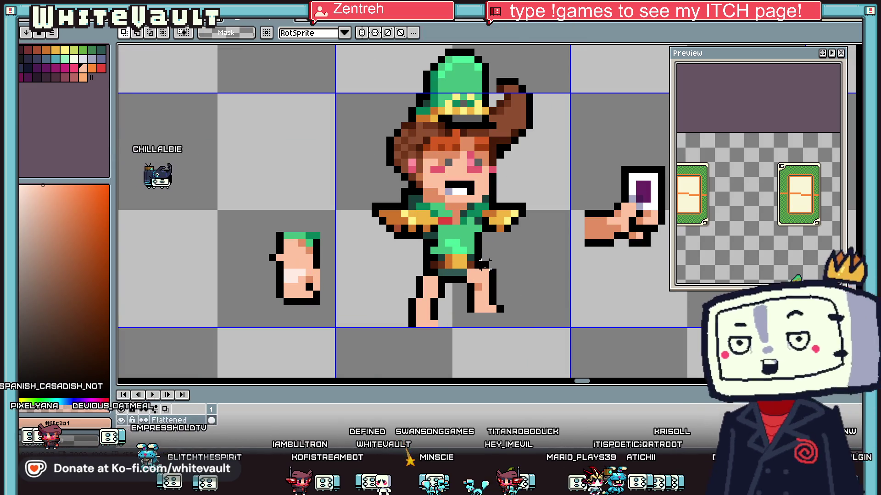
key("b")
scroll(426, 214, "up", 1)
left_click_drag(426, 214, 426, 317)
left_click_drag(440, 213, 440, 337)
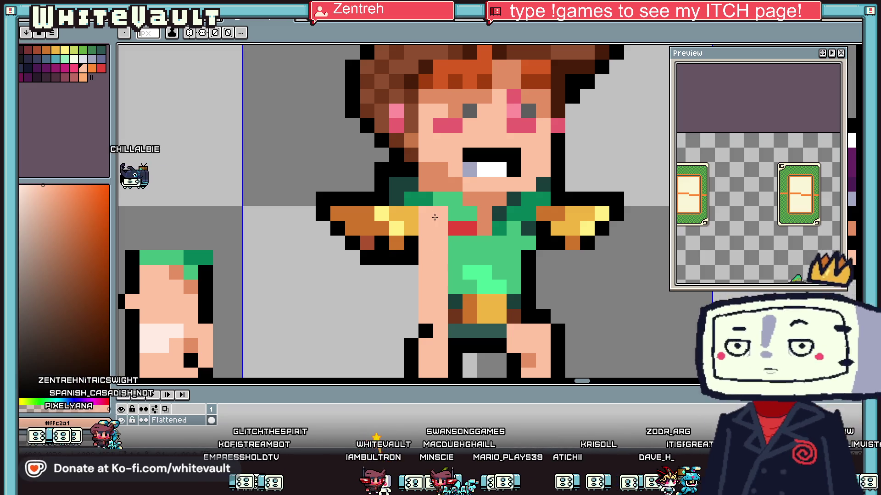
mouse_move(457, 238)
left_mouse_down()
mouse_move(458, 305)
mouse_move(470, 223)
mouse_move(480, 301)
mouse_move(499, 251)
mouse_move(513, 308)
left_mouse_up()
Step: Tidy the shoulders with a black outline edge and erase the right shoulder's top row
scroll(548, 287, "down", 3)
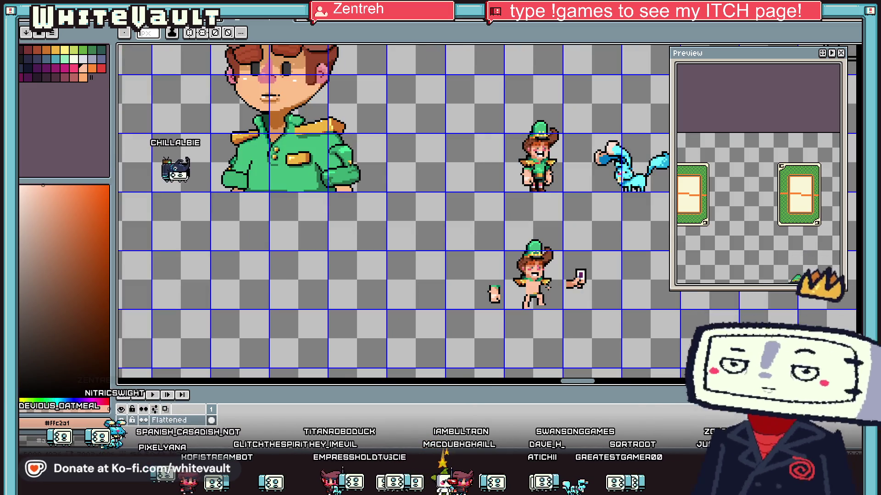
scroll(548, 288, "up", 1)
scroll(548, 288, "up", 2)
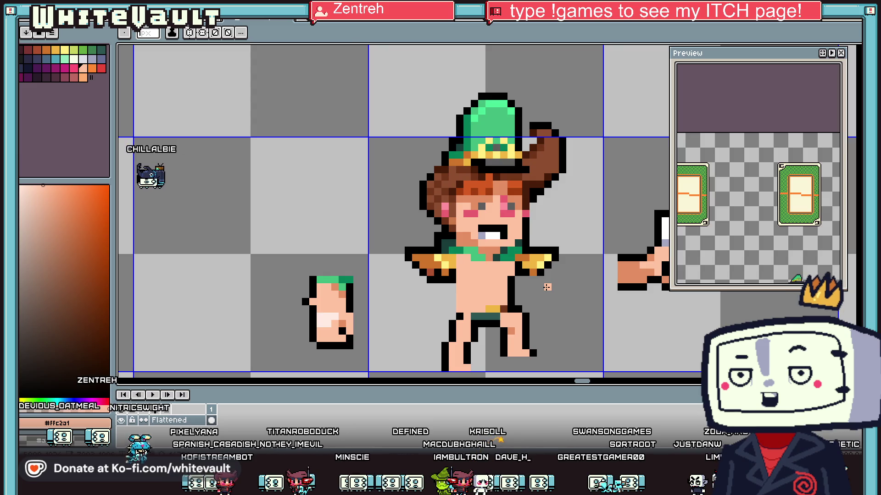
scroll(462, 250, "up", 2)
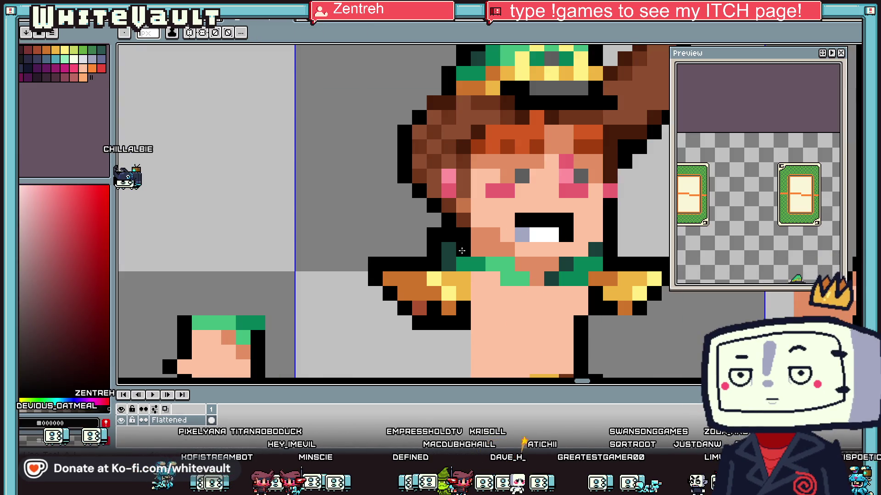
left_click(460, 260)
left_click_drag(448, 264, 449, 250)
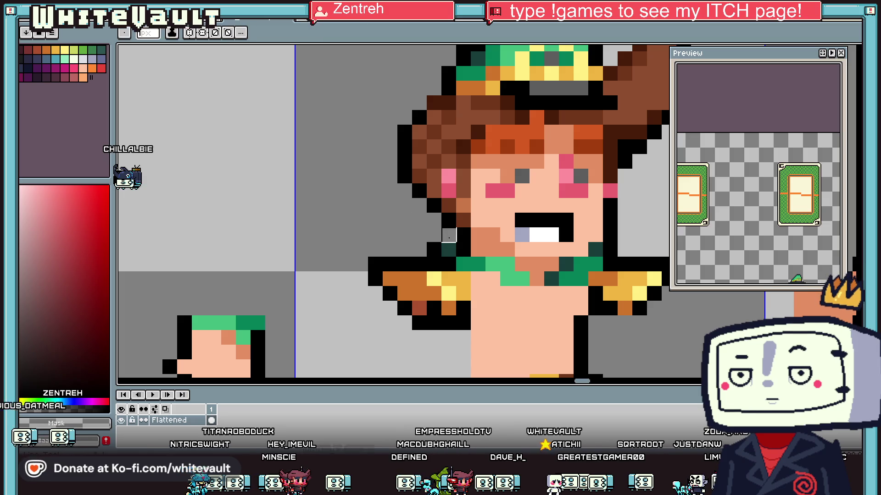
scroll(419, 251, "down", 2)
scroll(444, 264, "up", 2)
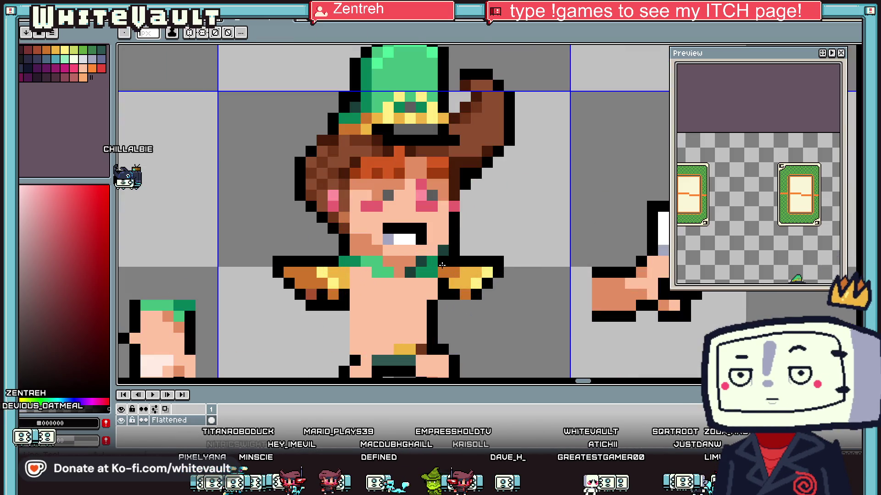
left_click(454, 261, "alt")
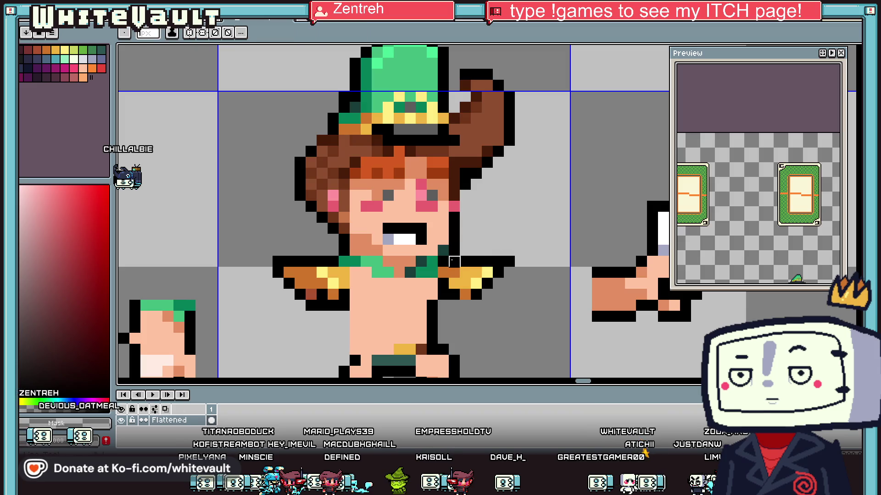
left_click_drag(509, 273, 443, 273)
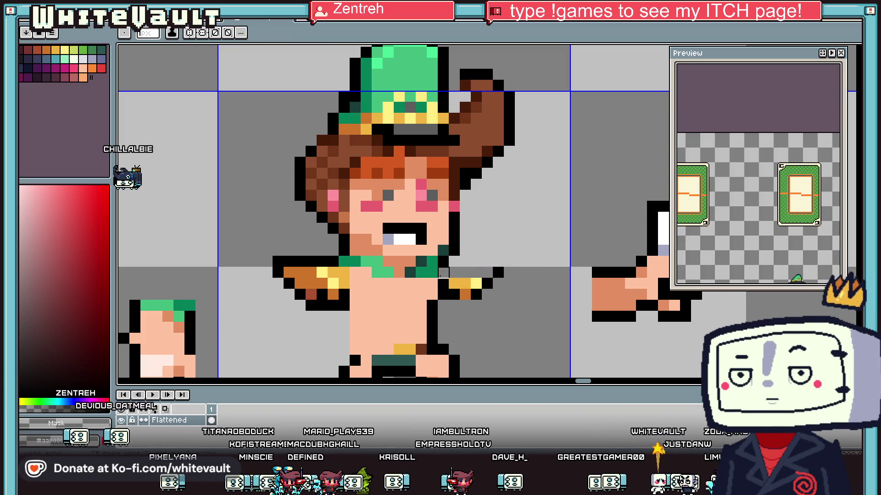
scroll(443, 273, "down", 2)
scroll(459, 271, "down", 2)
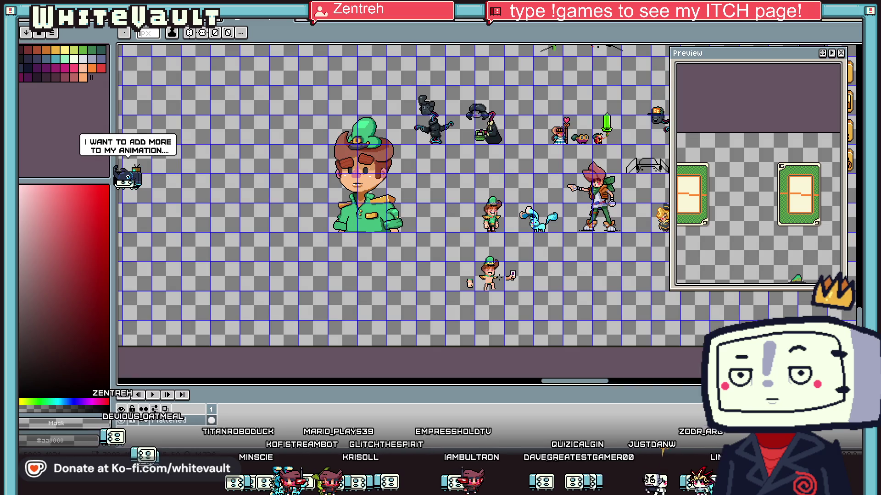
scroll(497, 266, "up", 3)
scroll(497, 266, "up", 2)
scroll(458, 206, "up", 1)
scroll(581, 169, "down", 4)
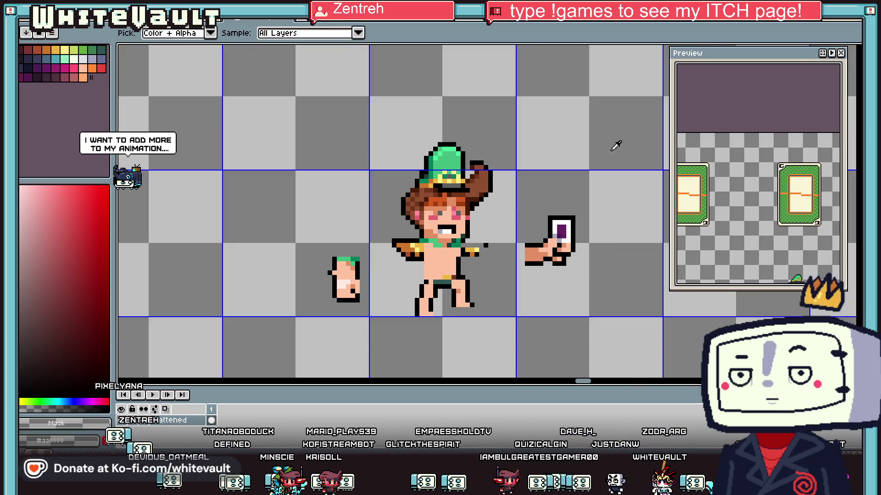
Step: Marquee-select the green hat and move it off the head to the left
key("m")
scroll(486, 245, "up", 2)
mouse_move(379, 112)
left_mouse_down()
mouse_move(507, 252)
mouse_move(218, 172)
left_mouse_up()
scroll(217, 172, "down", 5)
scroll(264, 186, "up", 2)
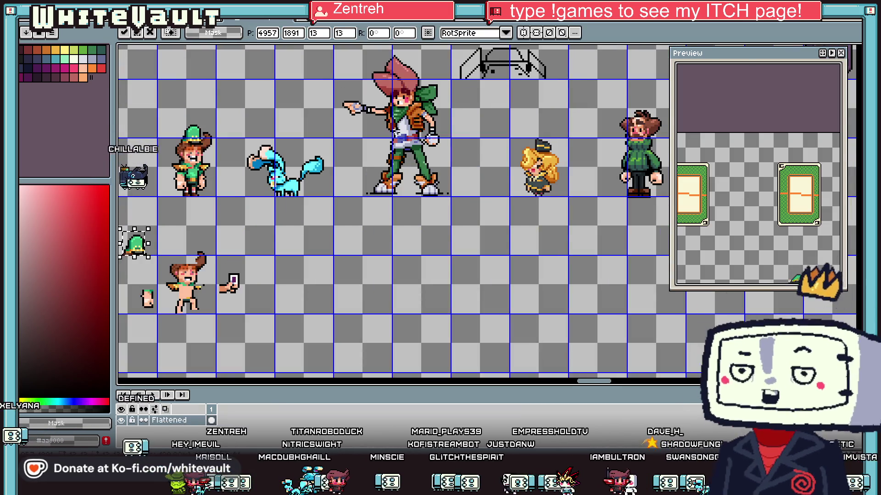
scroll(266, 195, "up", 4)
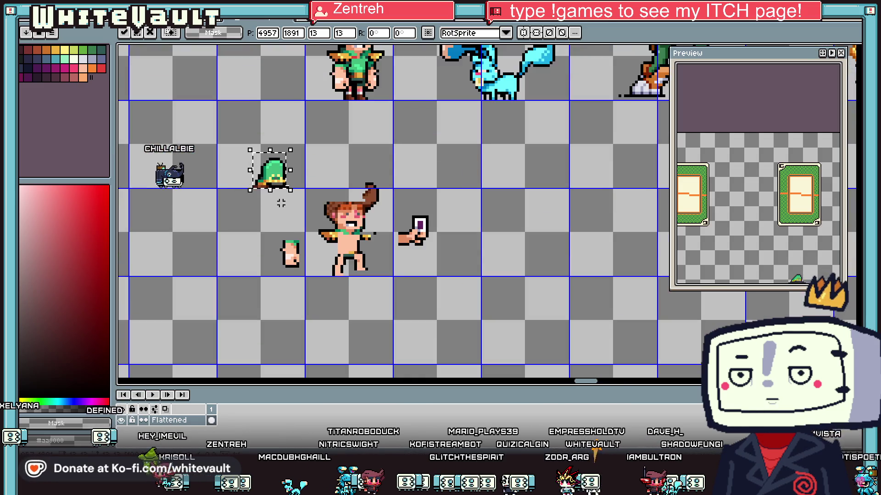
key("Return")
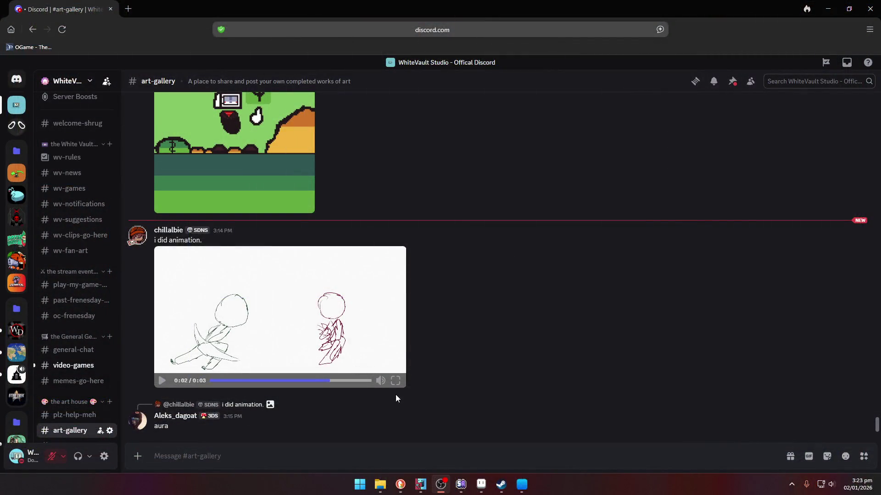
Step: Play the shared sketch animation in full screen
left_click(396, 381)
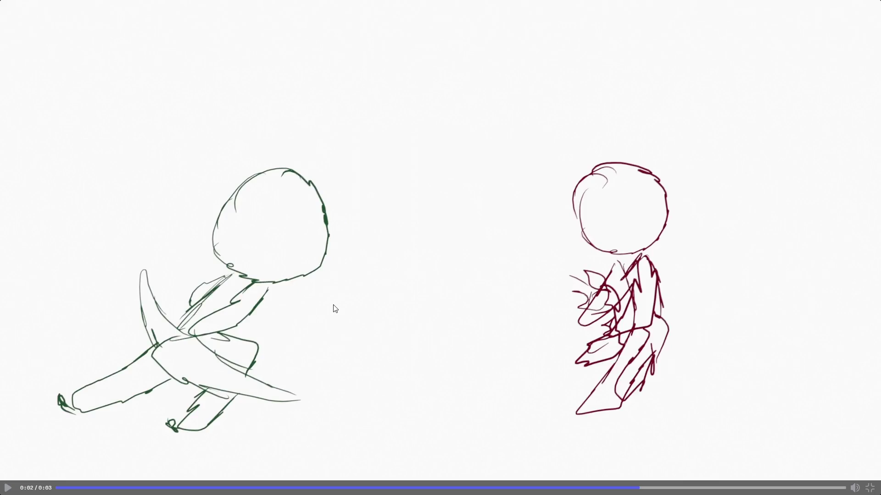
left_click(310, 407)
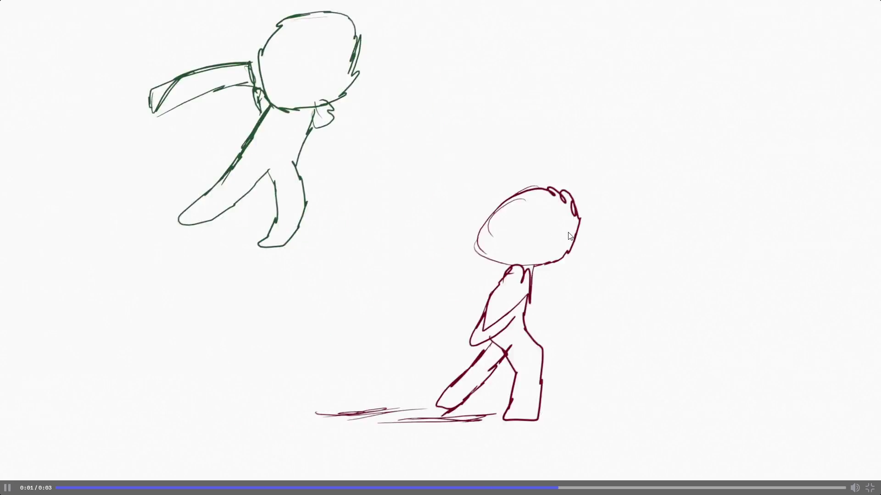
left_click(394, 361)
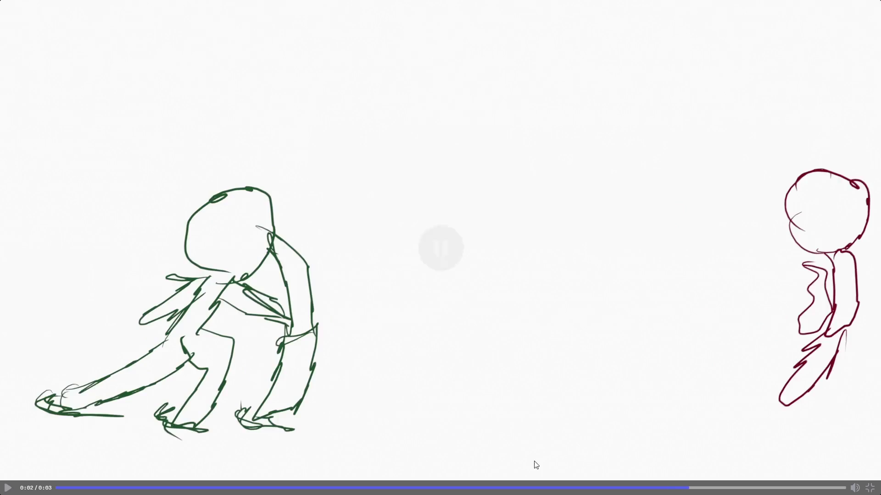
Step: Scrub back and forth along the seek bar through the animation's drawings
left_click_drag(686, 488, 515, 488)
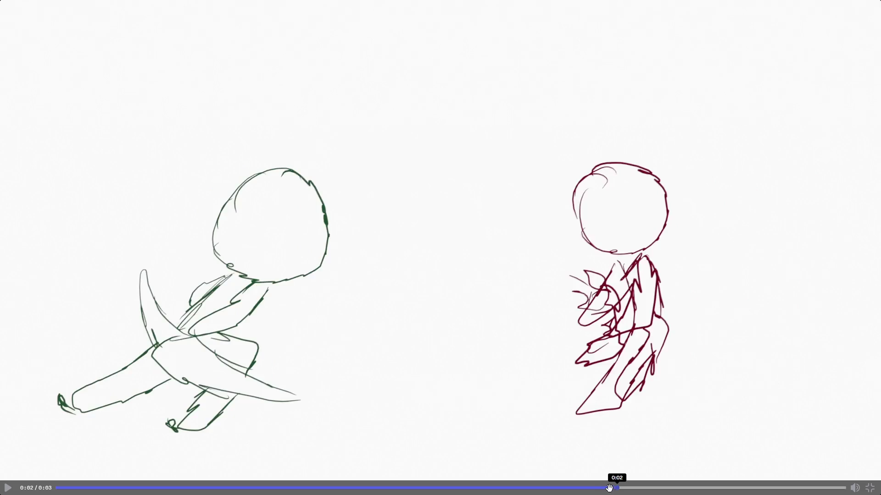
mouse_move(498, 484)
left_mouse_down()
mouse_move(419, 487)
mouse_move(452, 481)
mouse_move(425, 478)
left_mouse_up()
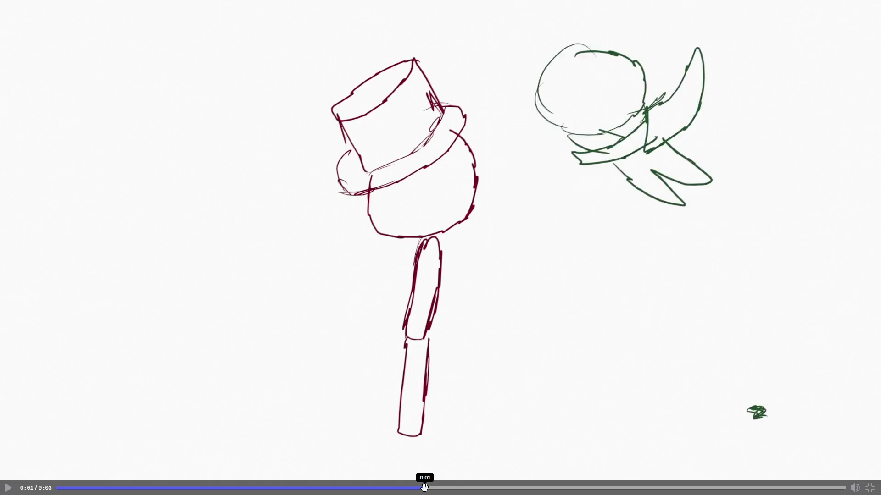
left_click_drag(426, 488, 518, 487)
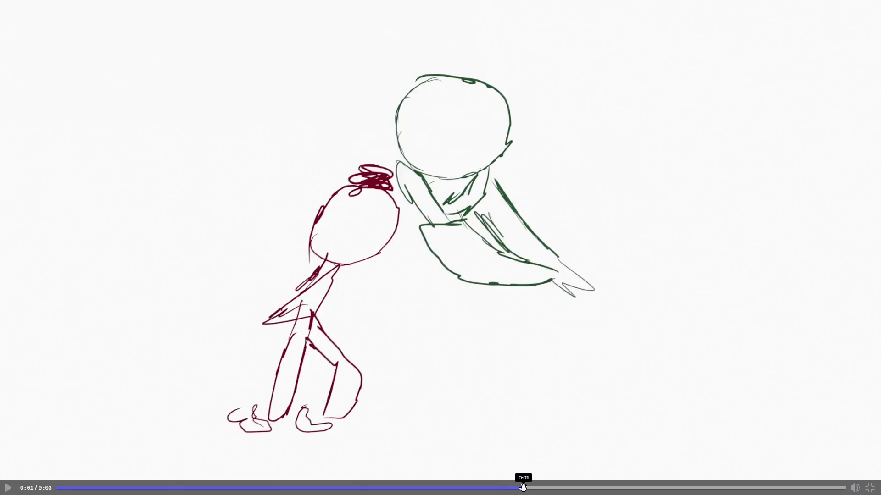
mouse_move(535, 487)
left_mouse_down()
mouse_move(567, 488)
mouse_move(531, 488)
left_mouse_up()
mouse_move(531, 487)
left_mouse_down()
mouse_move(631, 488)
mouse_move(507, 485)
mouse_move(753, 488)
mouse_move(62, 479)
left_mouse_up()
Step: Play from near the start and pause on the green figure drawing
left_click(8, 488)
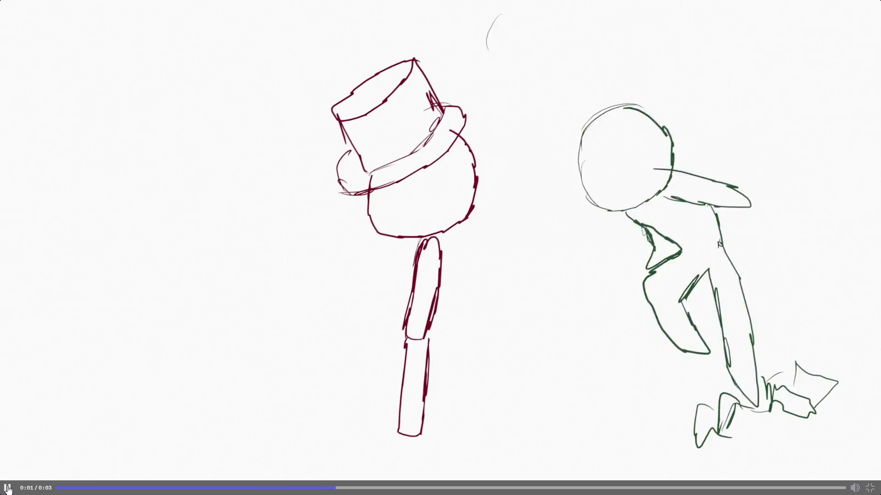
left_click(7, 489)
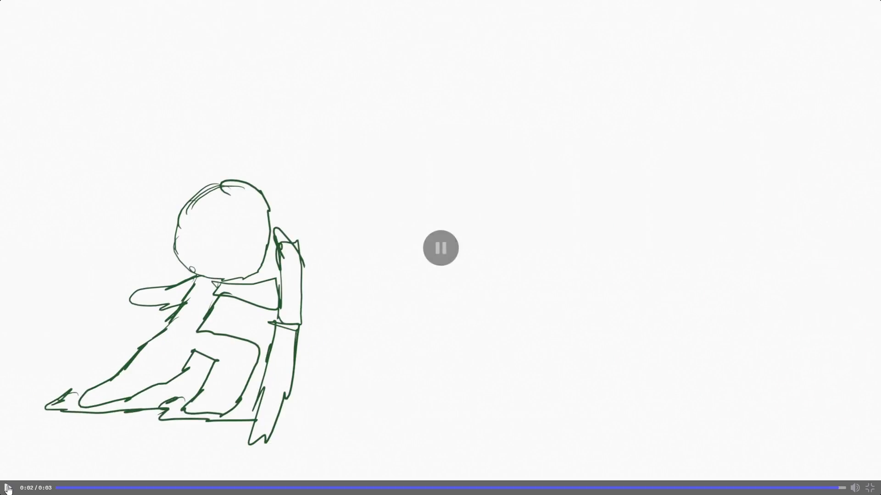
left_click(7, 489)
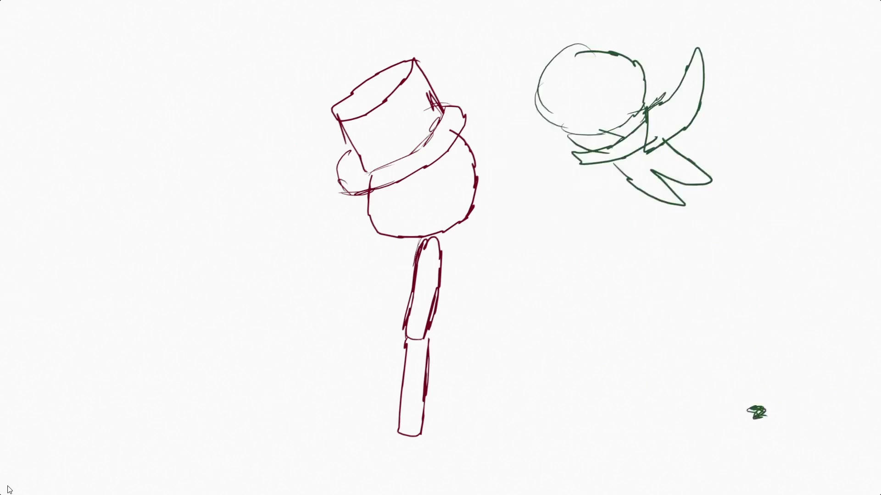
left_click(7, 489)
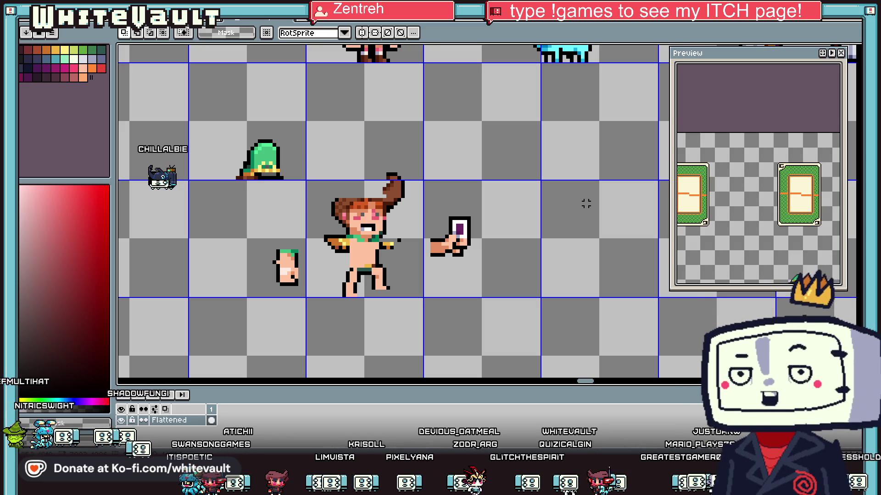
Step: Select and delete the hair tuft sticking up above the head
scroll(449, 244, "up", 1)
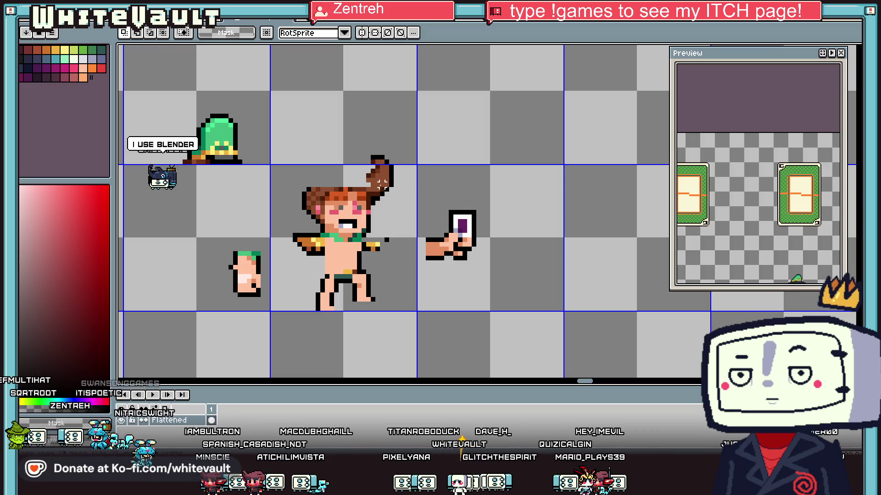
scroll(383, 184, "up", 1)
scroll(382, 184, "up", 1)
left_click_drag(472, 74, 372, 233)
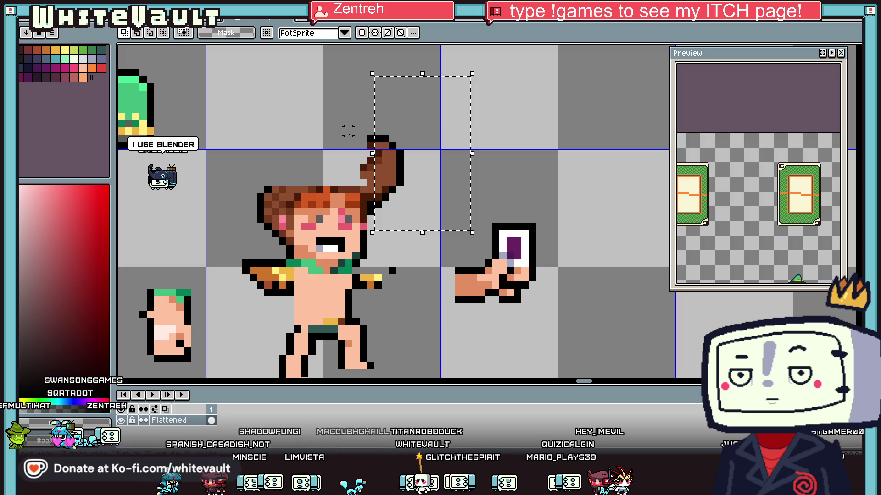
left_click_drag(337, 120, 413, 179)
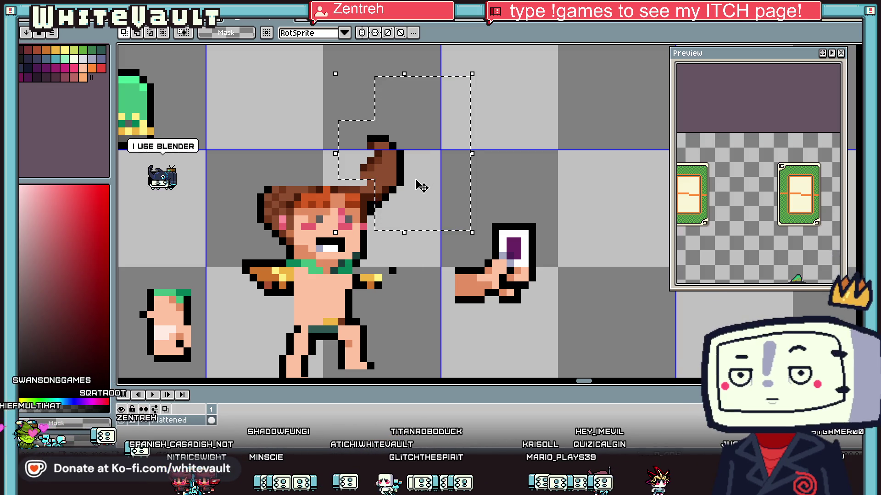
key("Delete")
scroll(422, 185, "down", 2)
scroll(333, 220, "up", 3)
Step: Pick black and draw a curved hat outline arching over the hair
key("i")
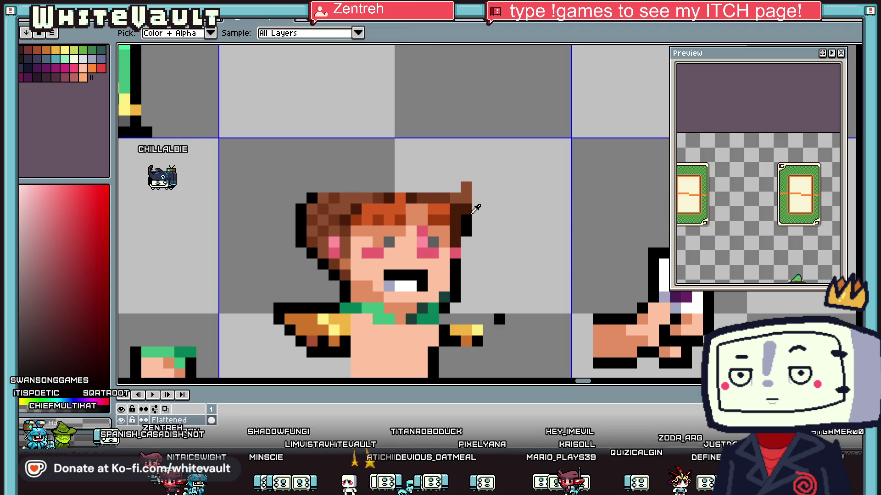
key("b")
mouse_move(477, 212)
left_mouse_down()
mouse_move(334, 168)
mouse_move(308, 184)
mouse_move(313, 233)
left_mouse_up()
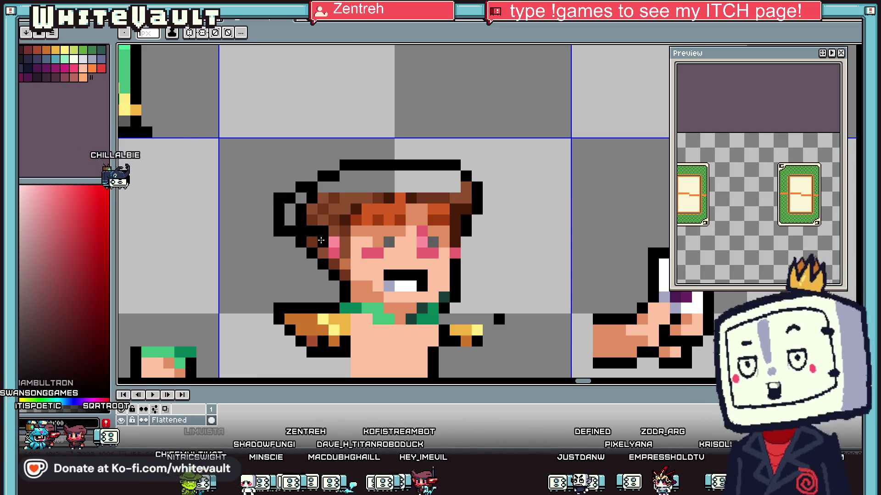
Step: Fill the area inside the new outline above the hair with the sampled brown, undoing the stray background fill
key("i")
scroll(417, 241, "down", 3)
key("v")
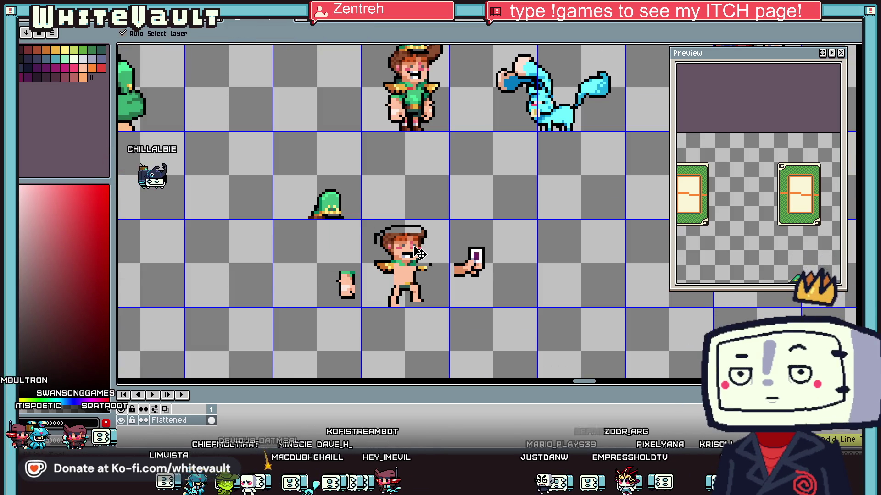
key("i")
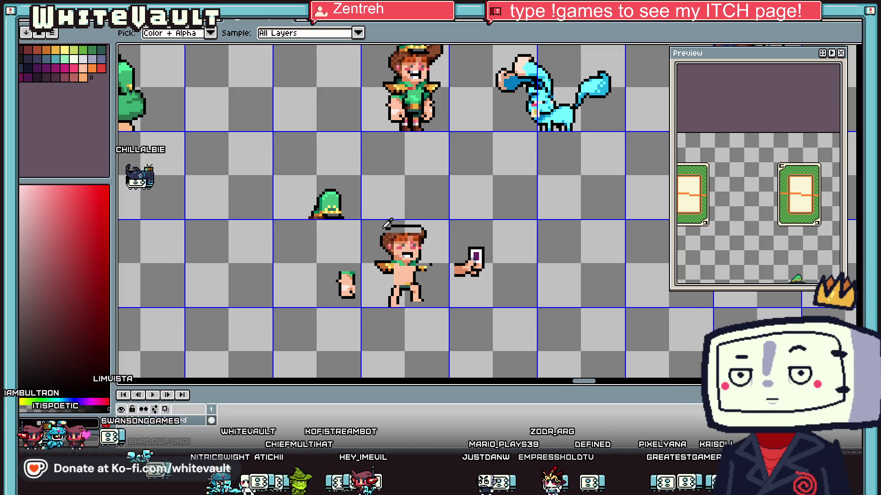
scroll(386, 226, "up", 3)
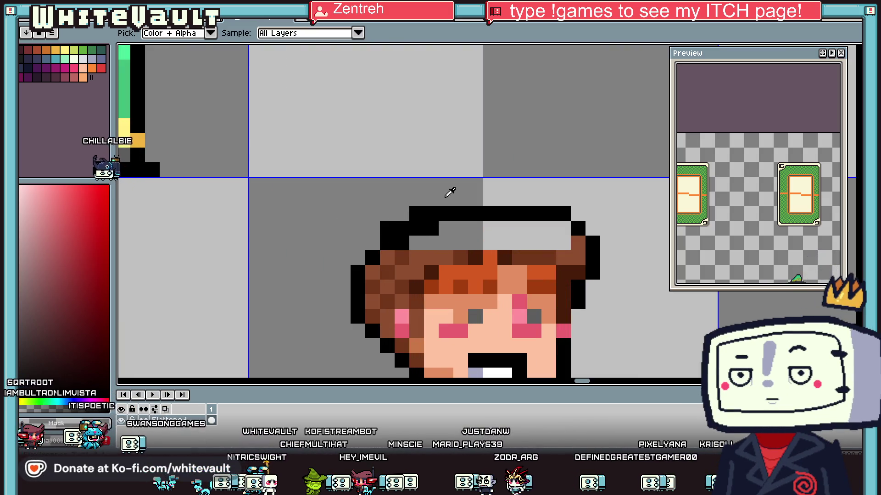
scroll(458, 243, "down", 3)
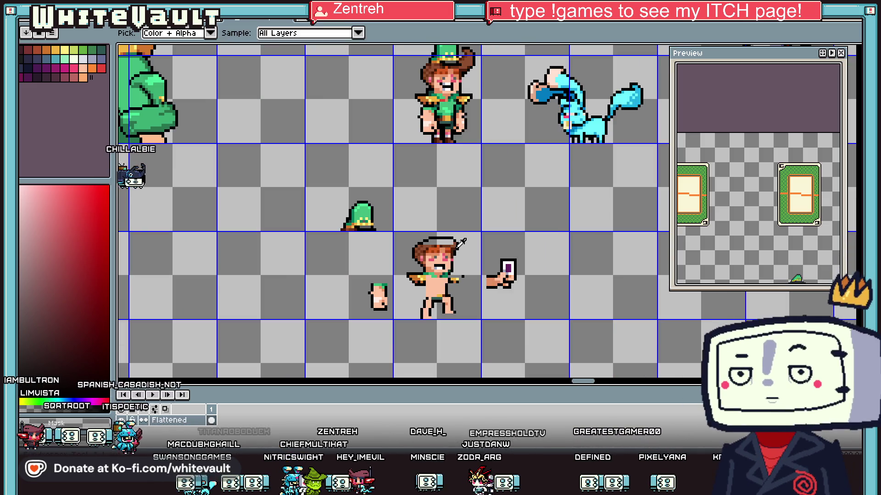
scroll(435, 249, "up", 2)
left_click(417, 245)
key("g")
left_click(417, 245)
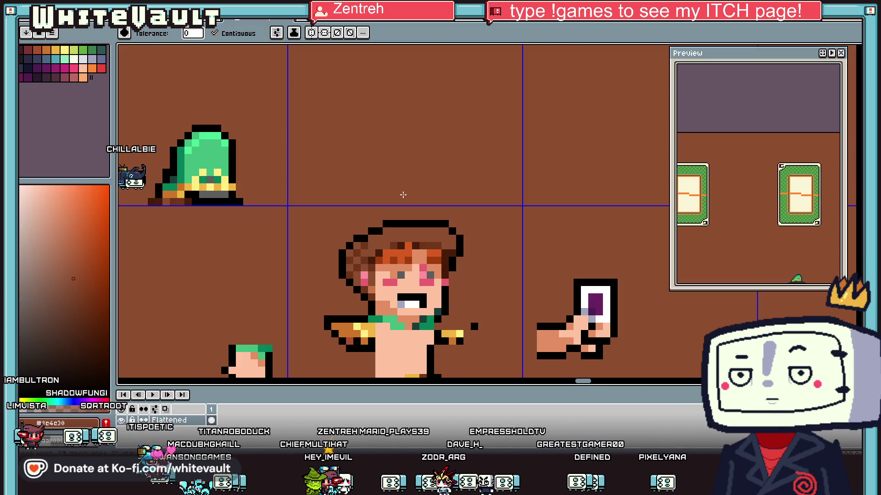
key("ctrl+z")
left_click(422, 235)
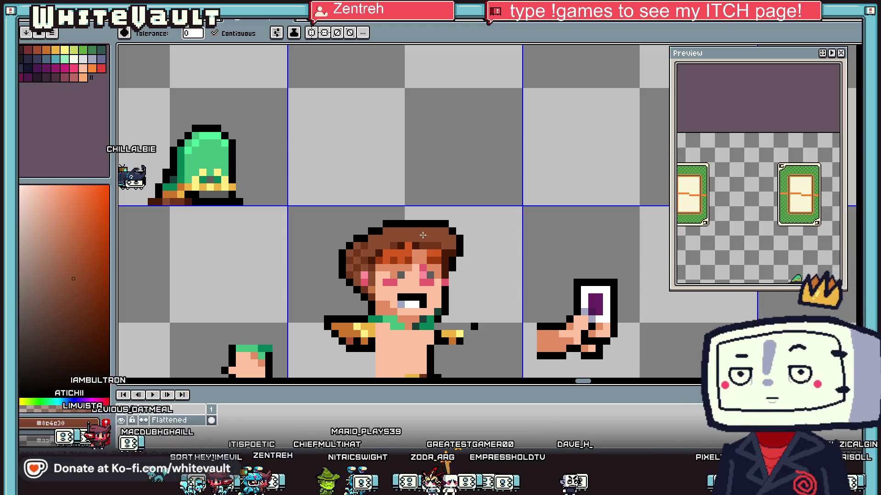
Step: Paint orange strands across the hair using the sampled orange hair colour
key("i")
scroll(464, 249, "up", 1)
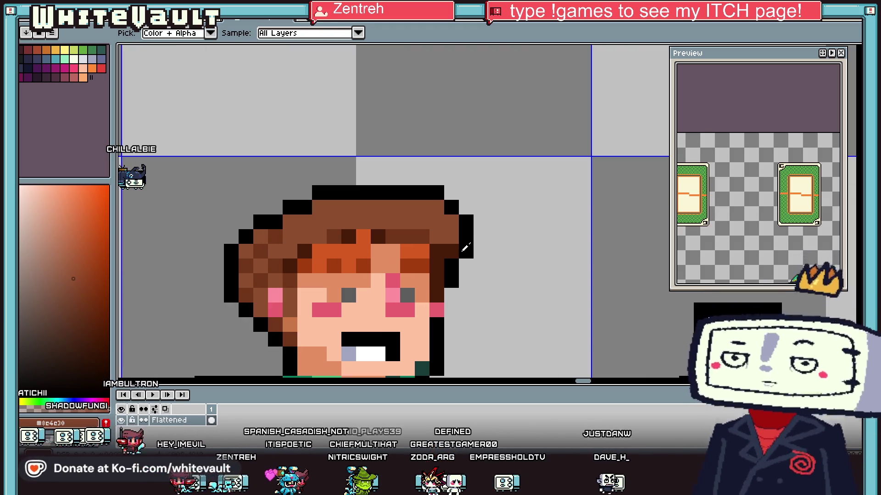
left_click(463, 249)
key("b")
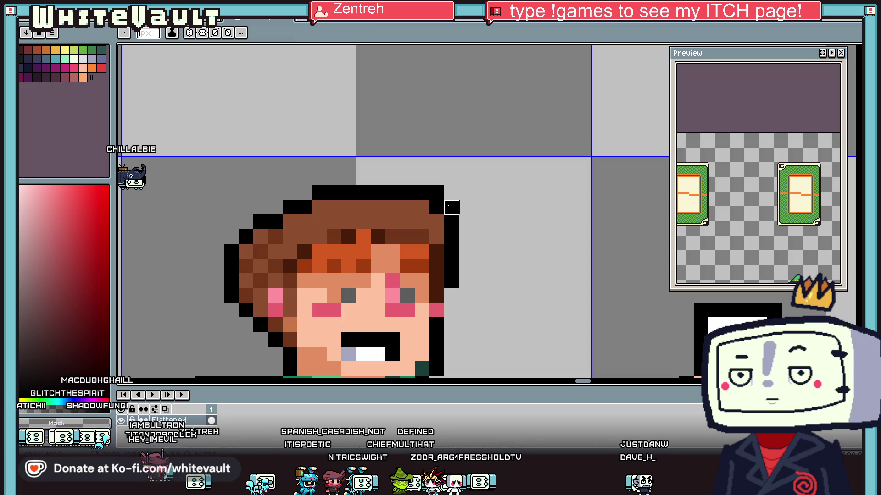
key("i")
scroll(450, 247, "down", 2)
scroll(450, 248, "down", 1)
scroll(447, 249, "up", 2)
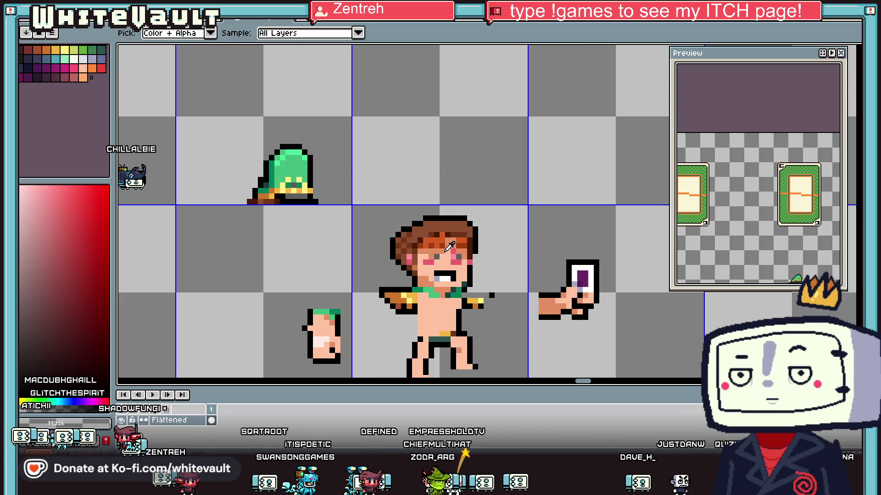
scroll(449, 256, "up", 1)
left_click(444, 231)
key("b")
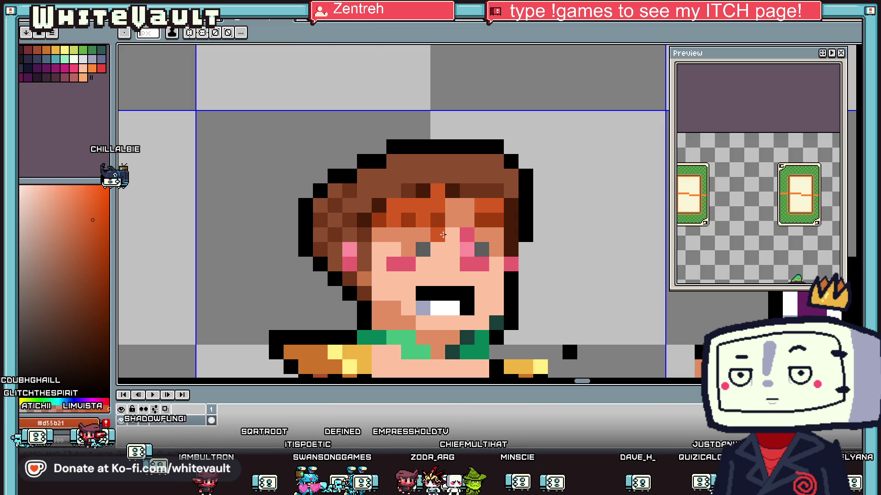
key("i")
left_click(499, 212)
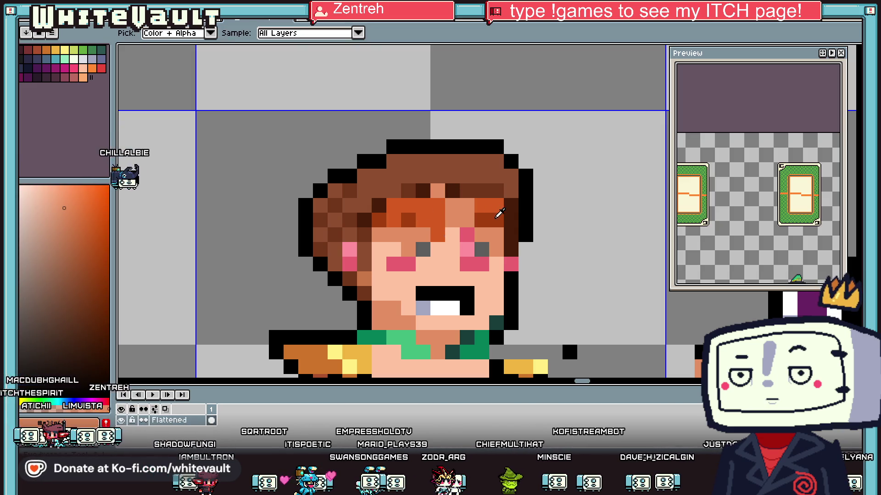
left_click(465, 202)
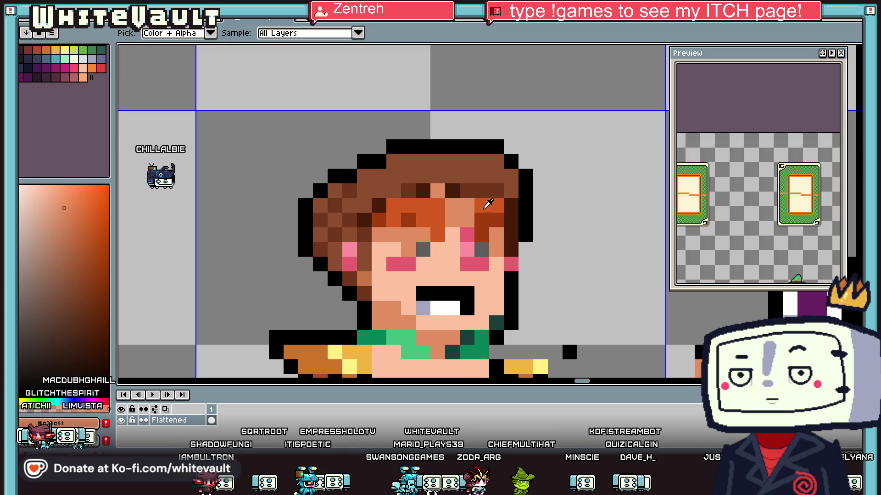
key("b")
left_click_drag(424, 191, 391, 193)
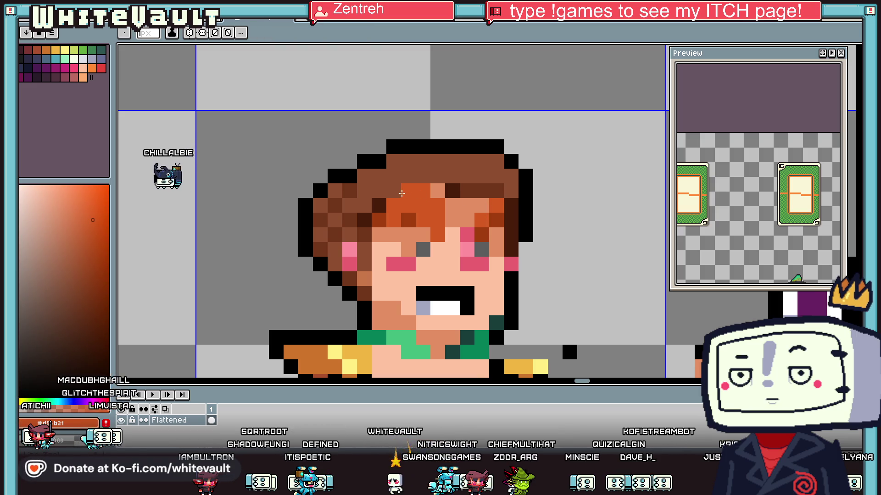
scroll(414, 205, "down", 5)
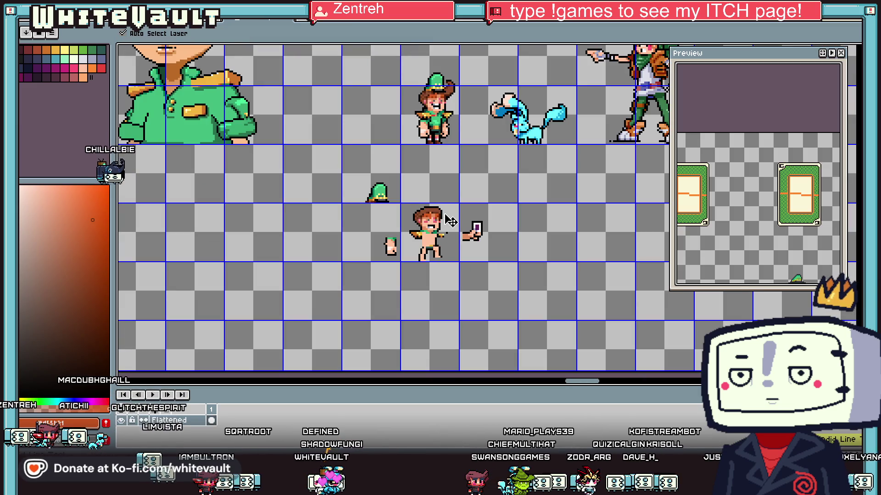
Step: Paint over part of the mouth and the stray black pixel below it with peach skin
scroll(436, 217, "up", 3)
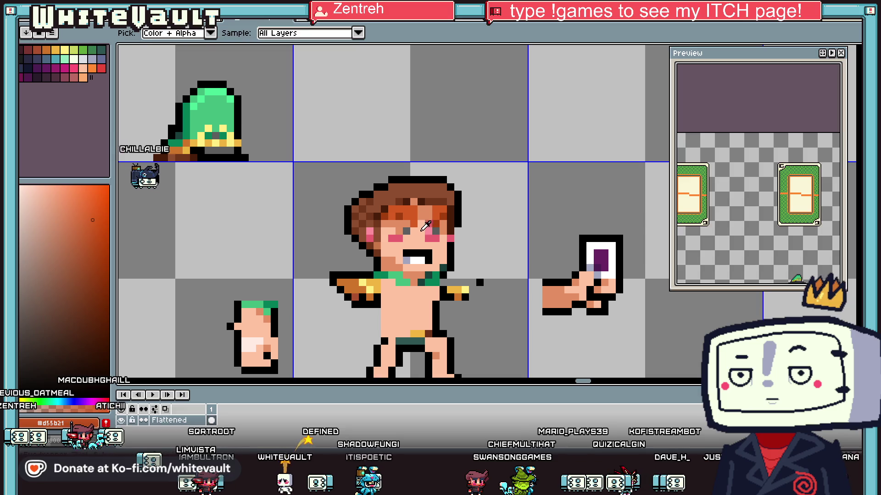
scroll(414, 243, "up", 3)
left_click(394, 275, "alt")
left_click_drag(394, 253, 457, 251)
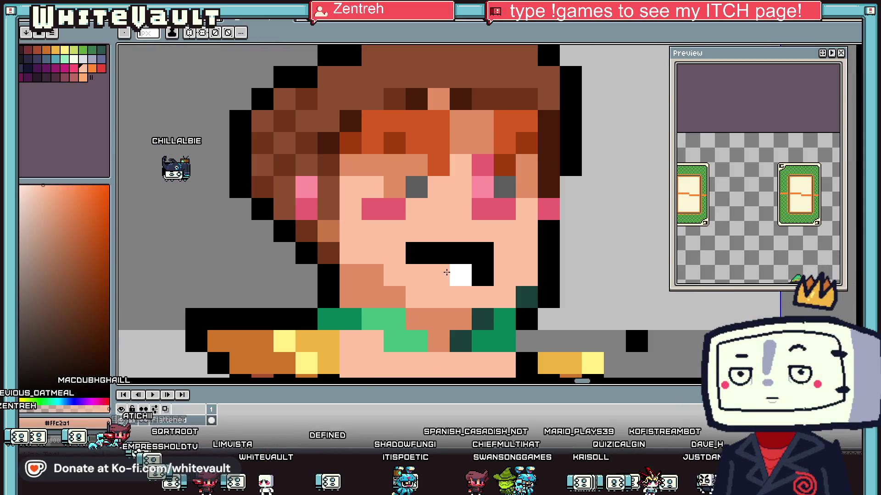
left_click(472, 273)
Step: Draw a row of near-white teeth in the mouth, turning its lower-right pixel to skin
scroll(472, 273, "down", 3)
scroll(477, 268, "down", 1)
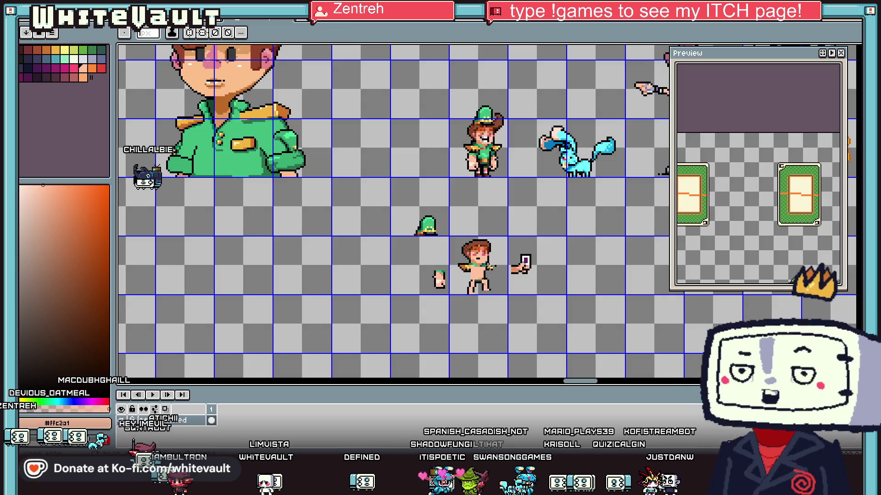
scroll(482, 266, "up", 2)
scroll(492, 260, "up", 2)
left_click(491, 260, "alt")
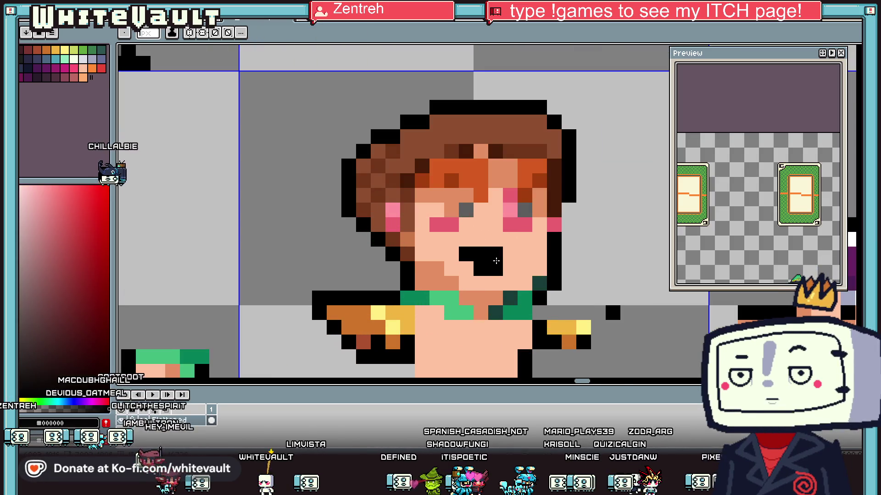
scroll(503, 255, "down", 2)
scroll(521, 287, "down", 2)
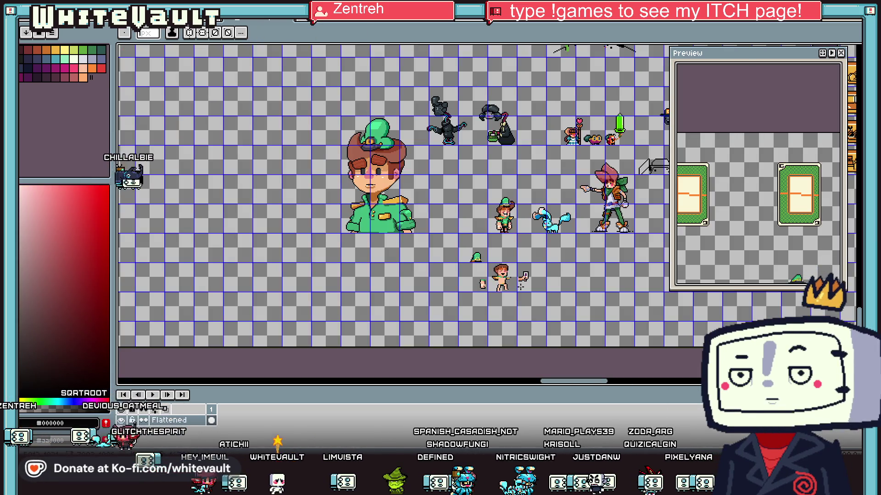
scroll(501, 273, "up", 3)
scroll(484, 251, "up", 2)
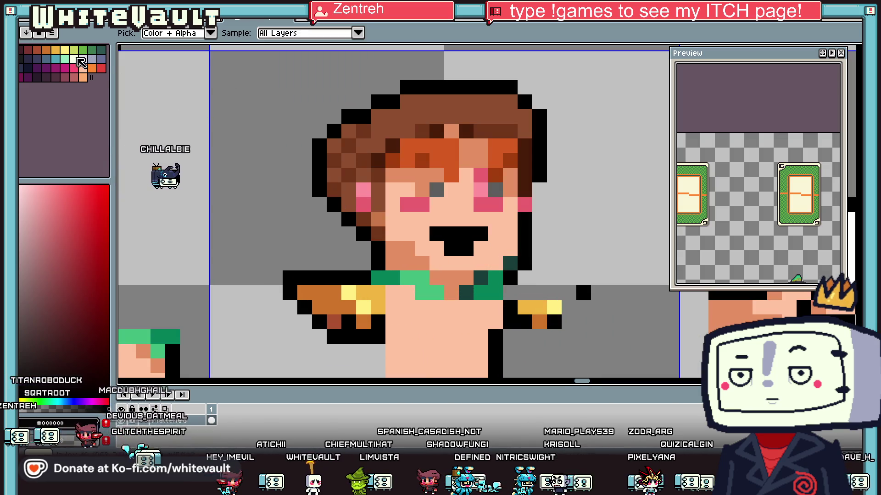
left_click(485, 251, "alt")
right_click(482, 249)
left_click_drag(480, 234, 454, 236)
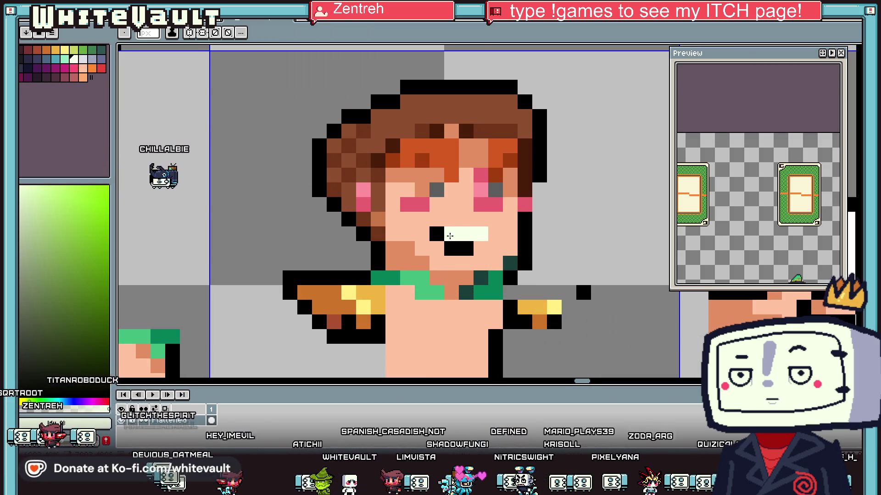
scroll(454, 235, "down", 2)
scroll(442, 246, "up", 1)
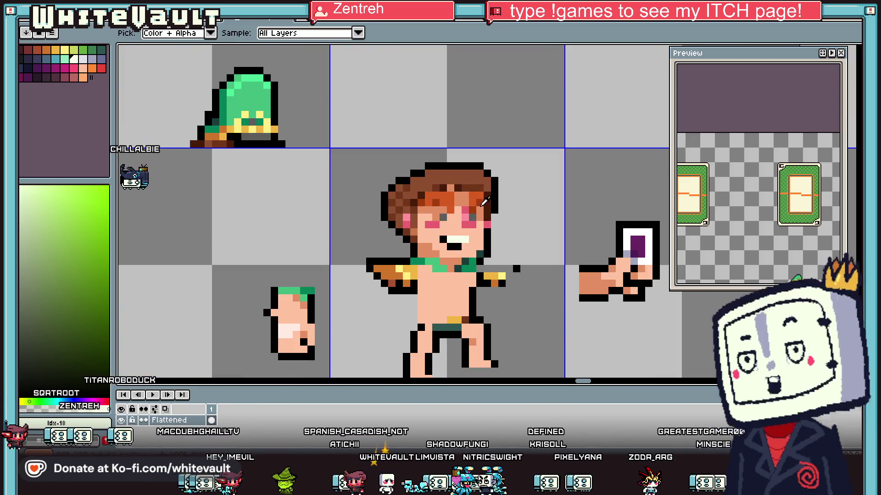
Step: Draw a black line along the character's collar
left_click(443, 245, "alt")
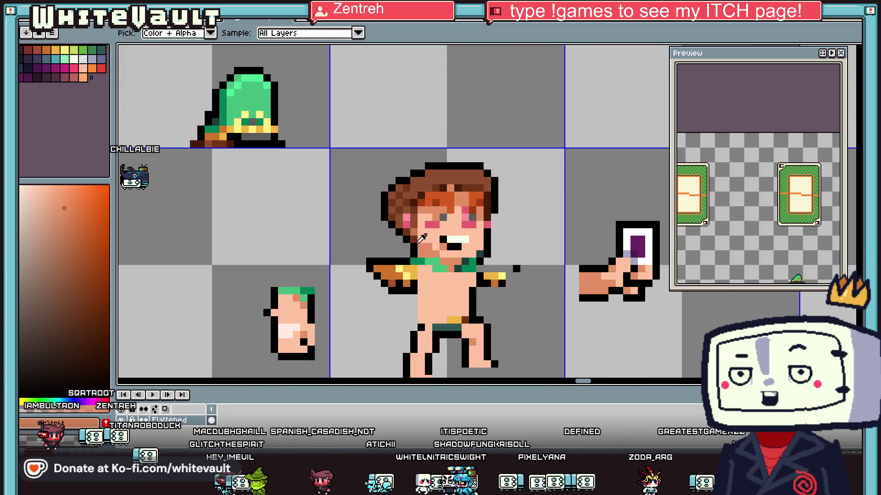
left_click(423, 249, "alt")
scroll(423, 249, "up", 1)
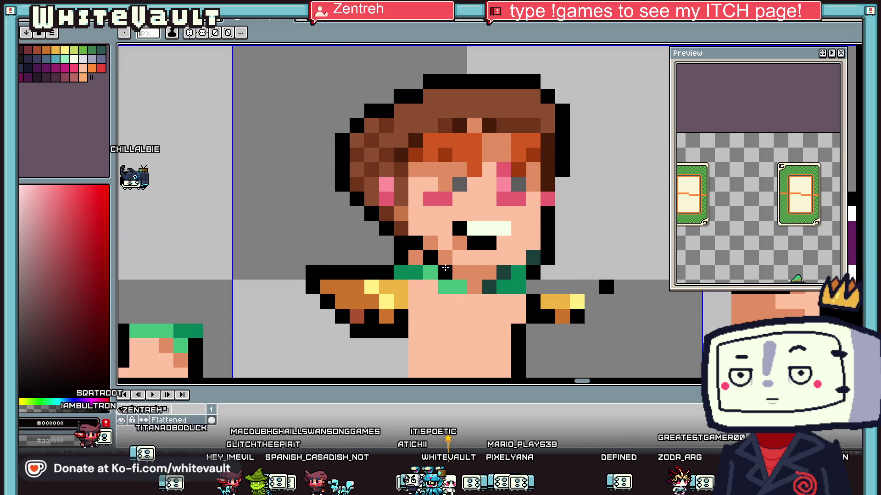
left_click_drag(444, 268, 498, 273)
scroll(538, 253, "down", 3)
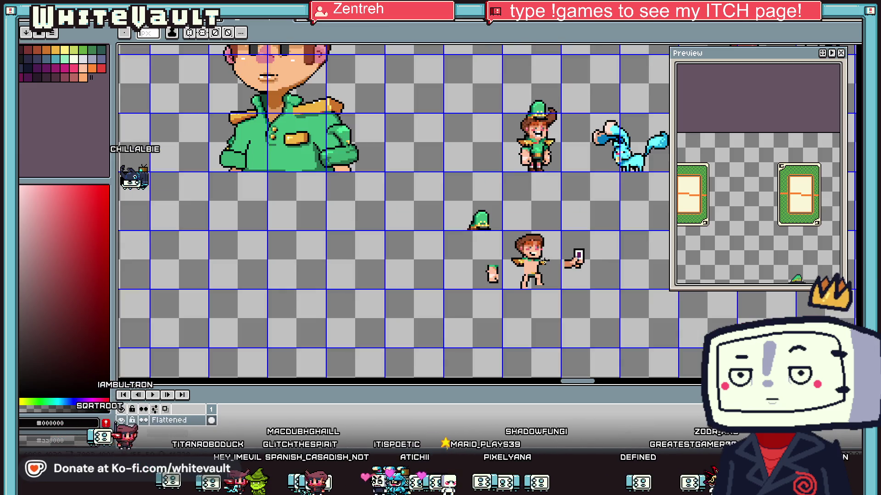
key("i")
scroll(545, 246, "up", 2)
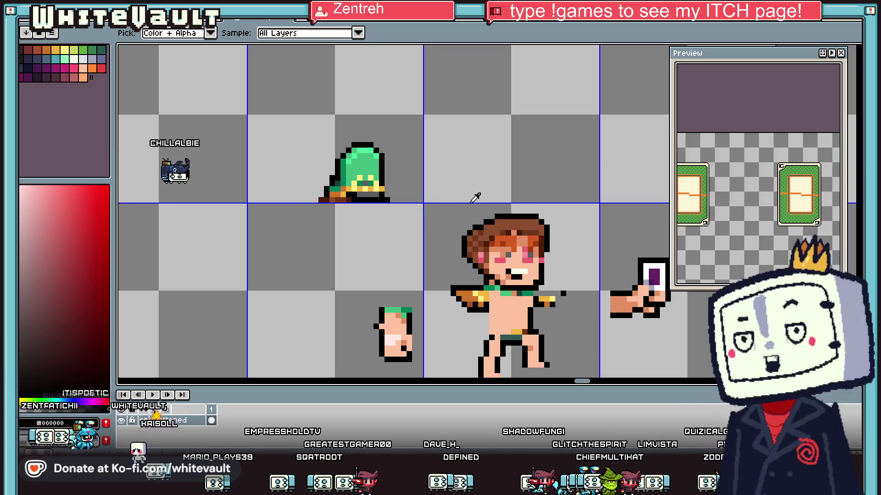
scroll(563, 222, "down", 1)
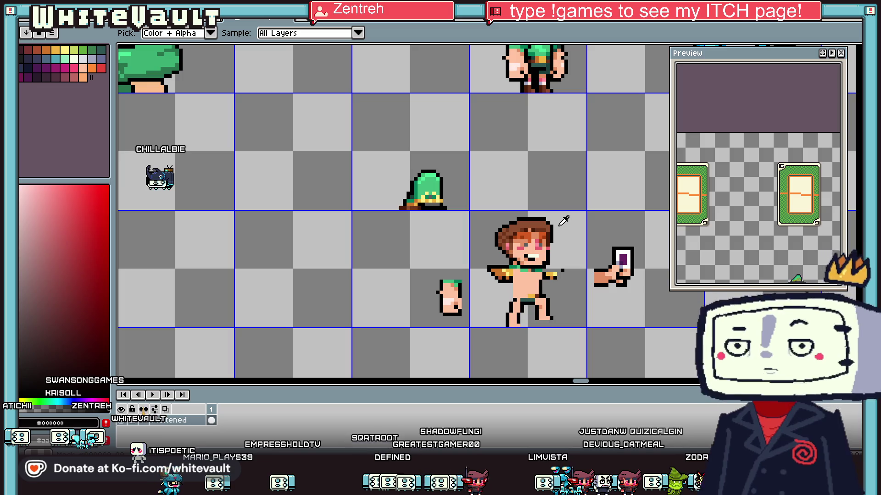
scroll(601, 221, "down", 1)
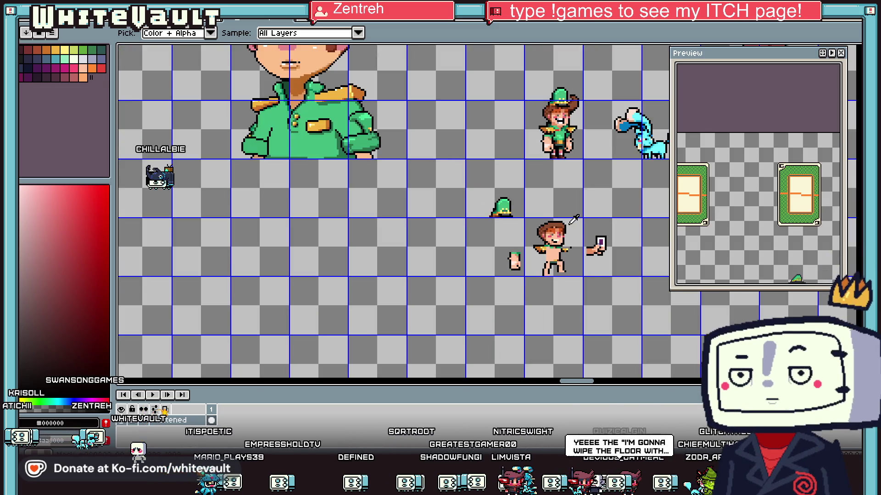
scroll(574, 221, "up", 3)
left_click(443, 224, "alt")
Step: Redraw the black outline along the top of the hair
left_click(457, 210)
left_click(561, 210, "alt")
left_click(542, 192)
left_click_drag(466, 187, 434, 214)
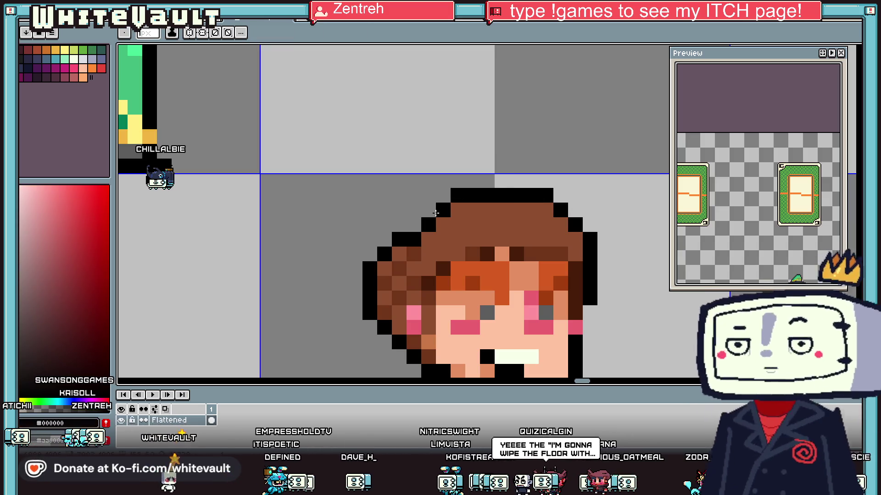
Step: Turn two brown hair-edge pixels black and cover a stray outline pixel with grey background
key("i")
scroll(504, 257, "down", 6)
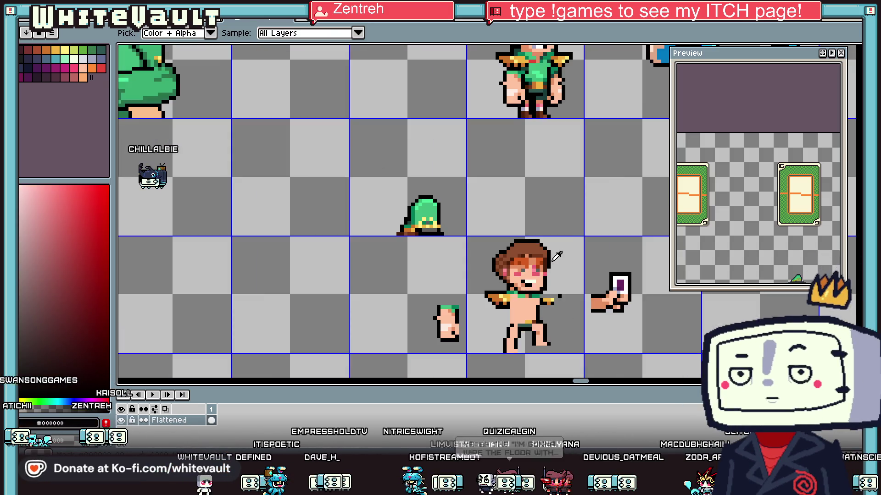
scroll(539, 256, "up", 5)
scroll(540, 256, "up", 2)
key("b")
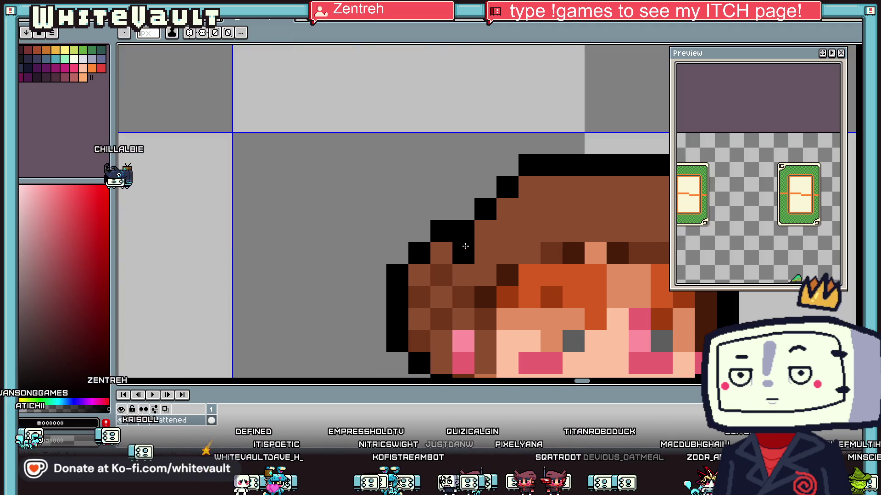
left_click(442, 275)
left_click(418, 275)
left_click(440, 198, "alt")
left_click(441, 231)
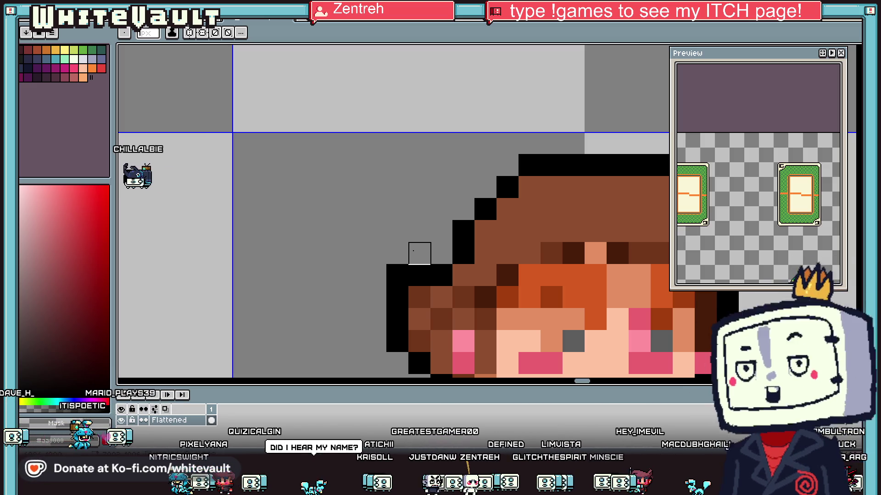
scroll(543, 255, "down", 5)
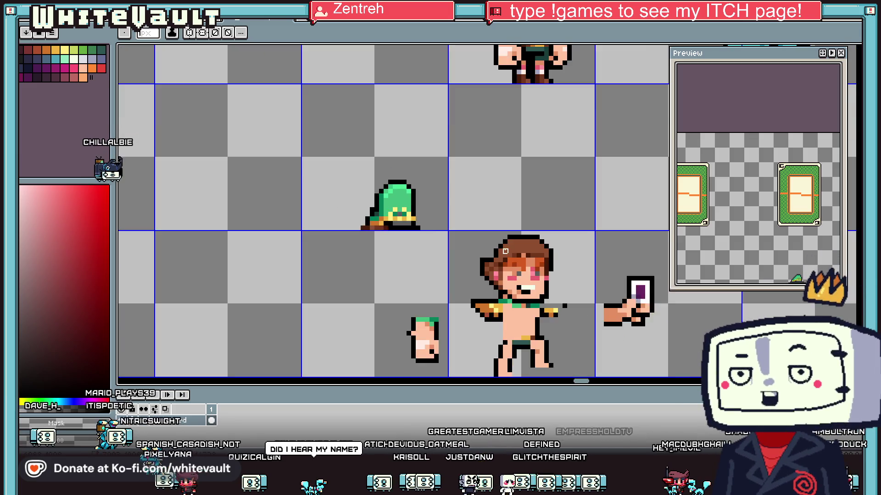
Step: Select the small green-hat character with the Magic Wand
scroll(512, 245, "up", 1)
scroll(513, 245, "up", 2)
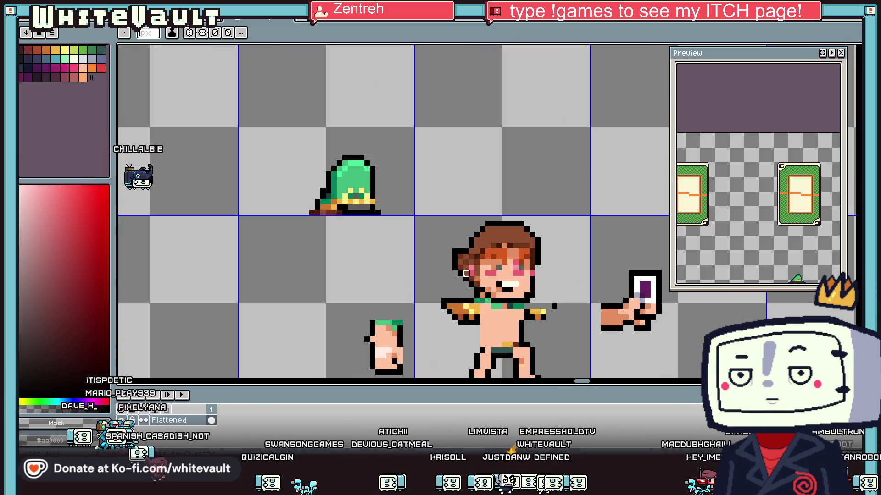
scroll(461, 278, "up", 2)
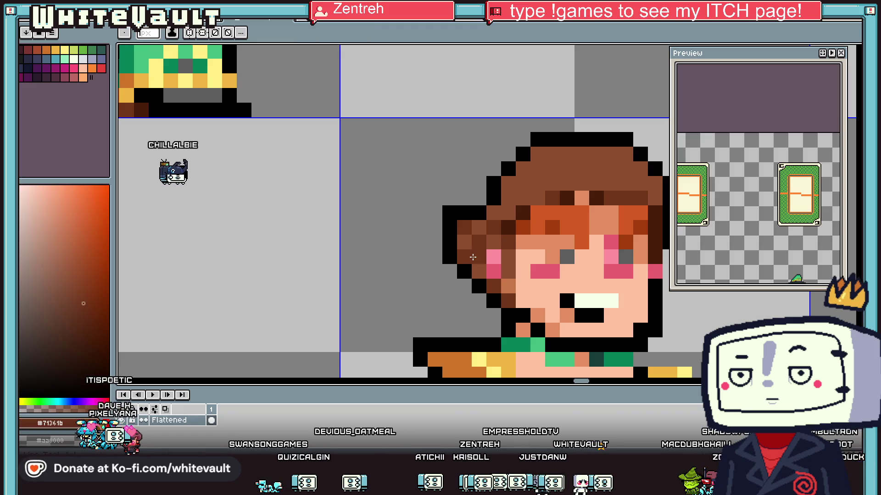
key("alt")
scroll(557, 299, "down", 4)
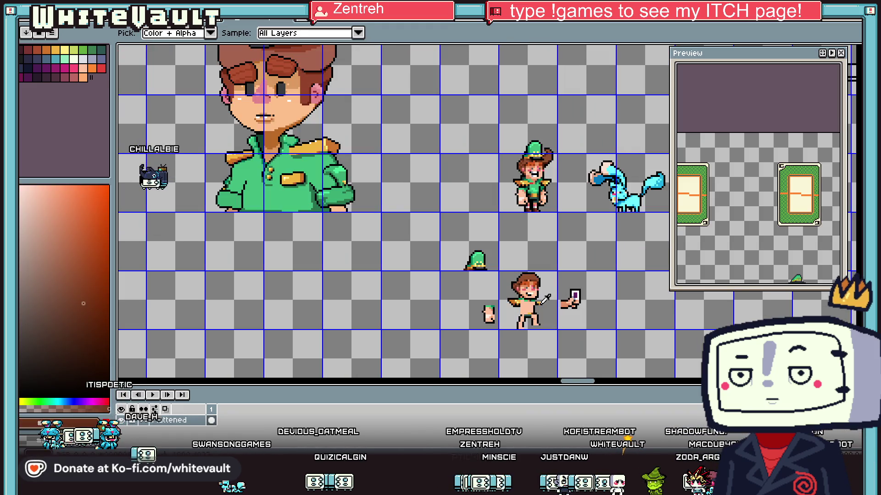
scroll(542, 303, "down", 2)
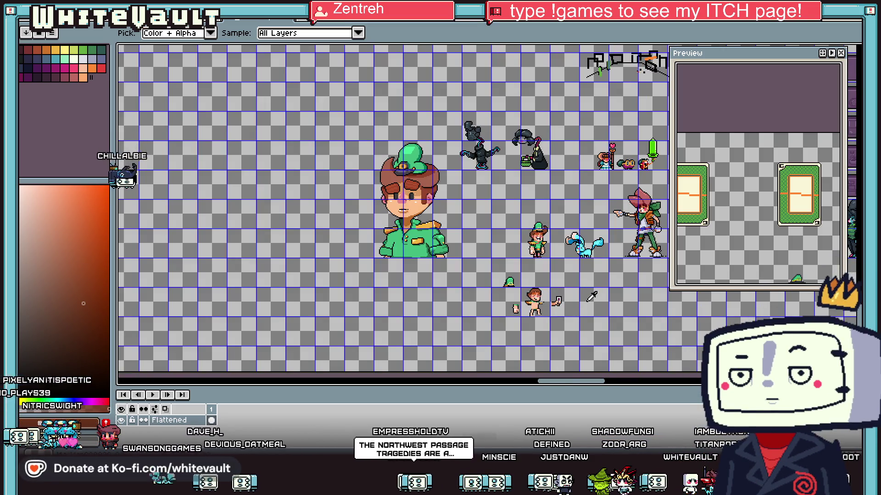
scroll(589, 299, "up", 2)
scroll(525, 294, "down", 2)
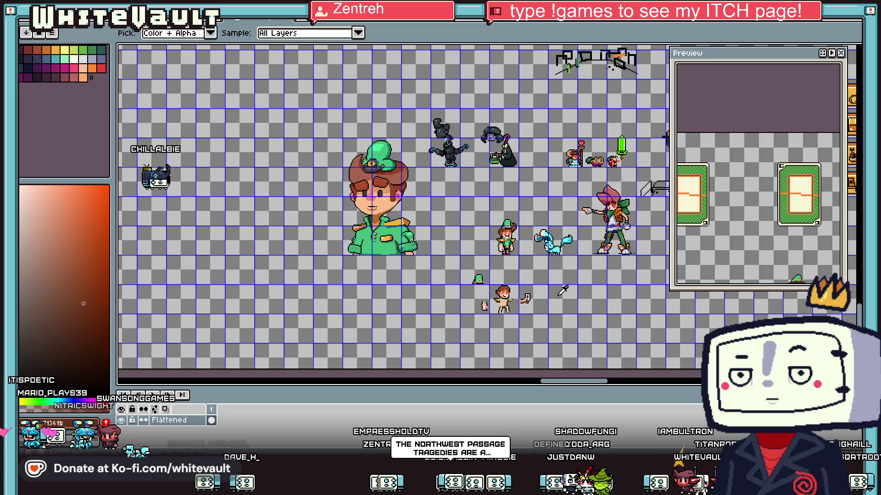
key("w")
scroll(564, 292, "up", 2)
scroll(449, 336, "down", 2)
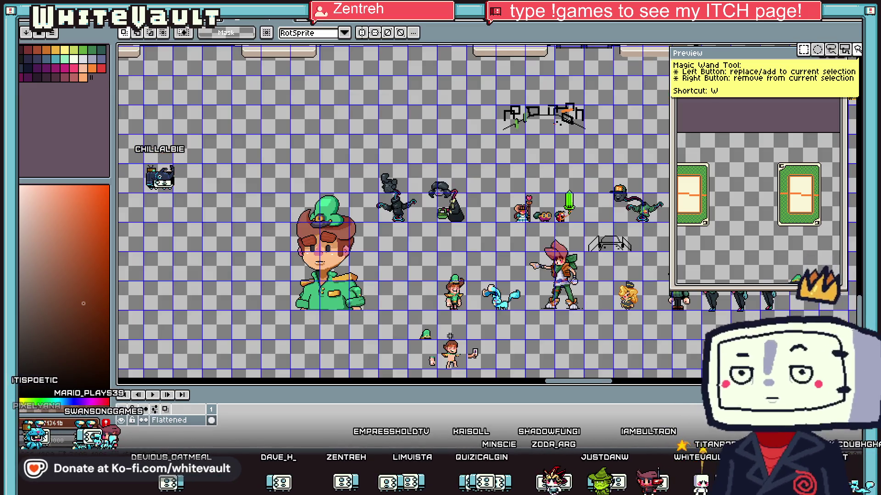
scroll(452, 344, "up", 2)
left_click_drag(409, 181, 477, 280)
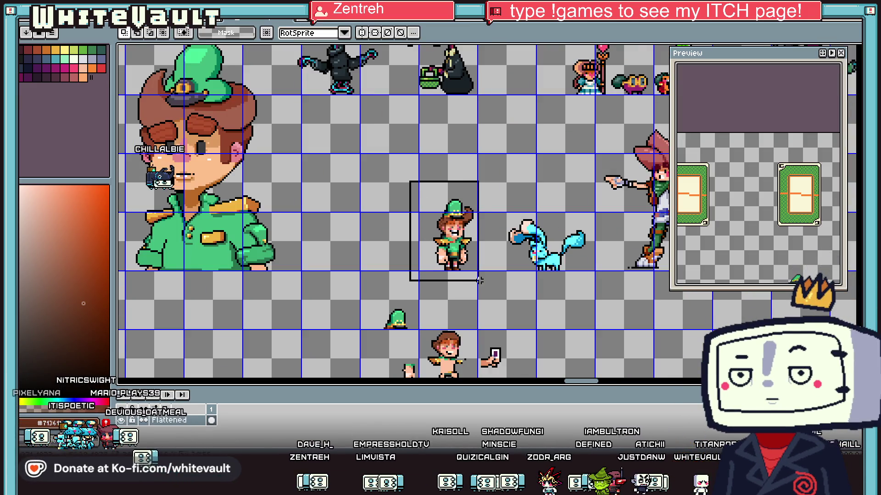
Step: Paste a duplicate of the character into an empty grid cell
key("ctrl+c")
key("ctrl+v")
mouse_move(455, 251)
left_mouse_down()
mouse_move(357, 52)
mouse_move(395, 261)
left_mouse_up()
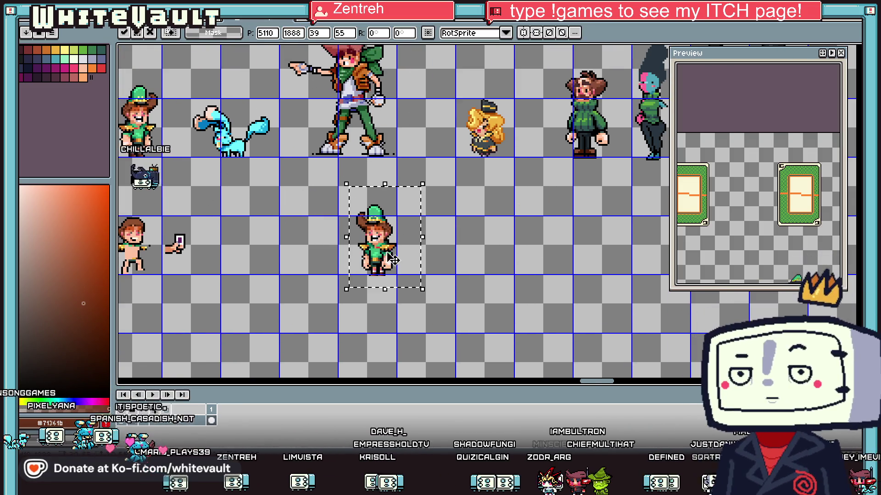
scroll(395, 261, "up", 1)
key("Return")
Step: Select the duplicate's arms and move them off to the right of the figure
scroll(395, 262, "down", 3)
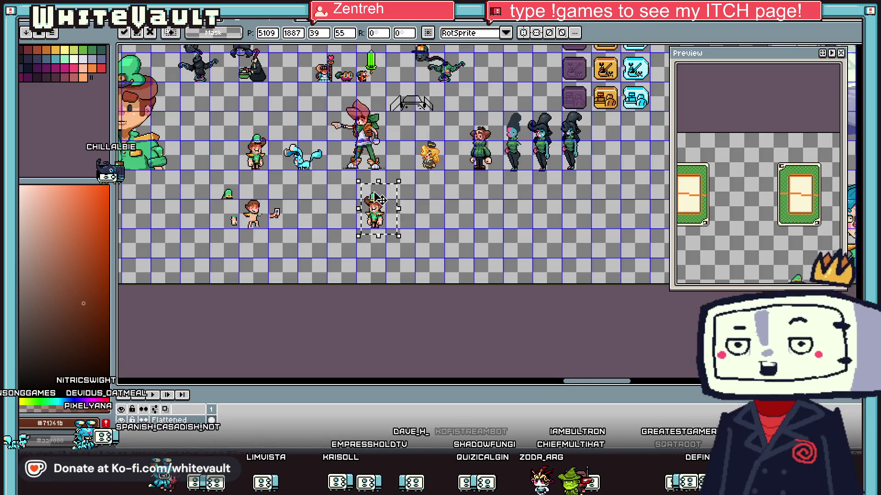
scroll(375, 172, "up", 2)
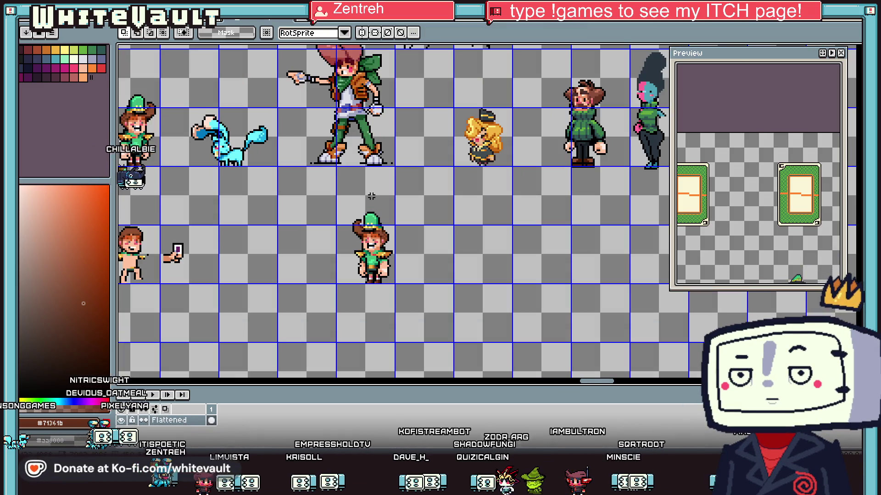
scroll(367, 259, "up", 1)
scroll(367, 259, "up", 1)
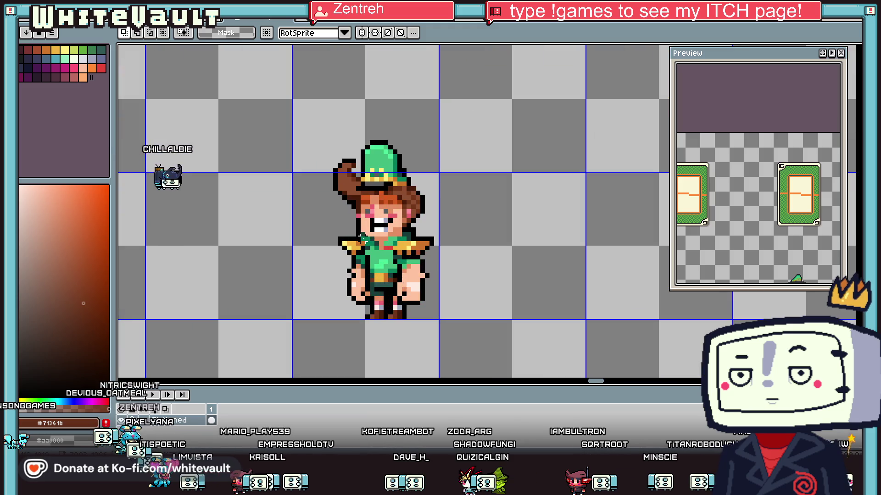
left_click_drag(368, 234, 317, 307)
left_click_drag(393, 242, 501, 317)
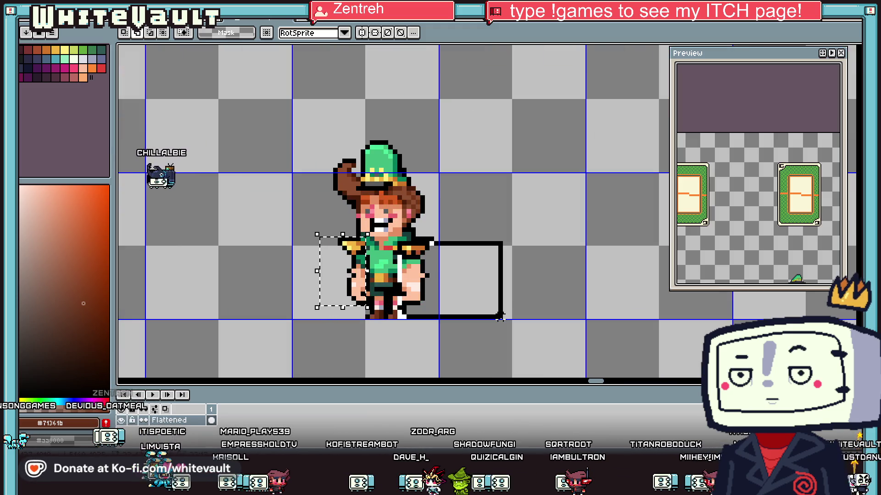
left_click_drag(427, 284, 615, 290)
scroll(512, 251, "down", 1)
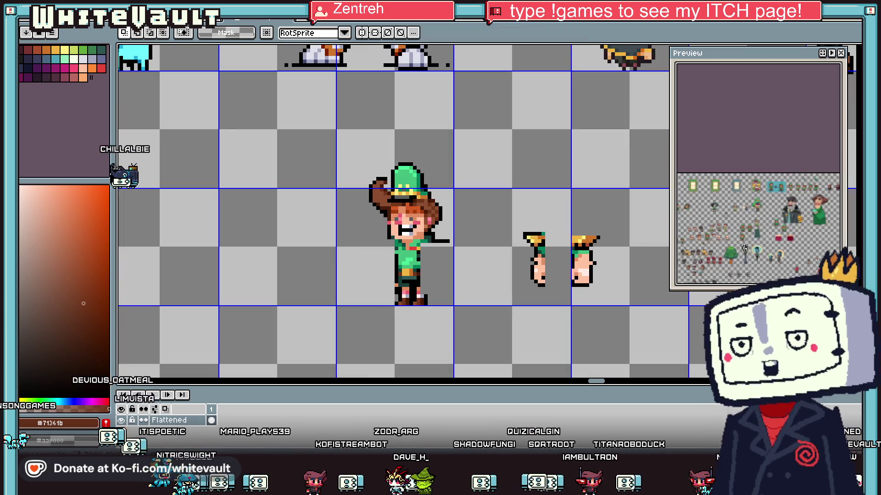
scroll(744, 249, "up", 3)
scroll(694, 218, "up", 3)
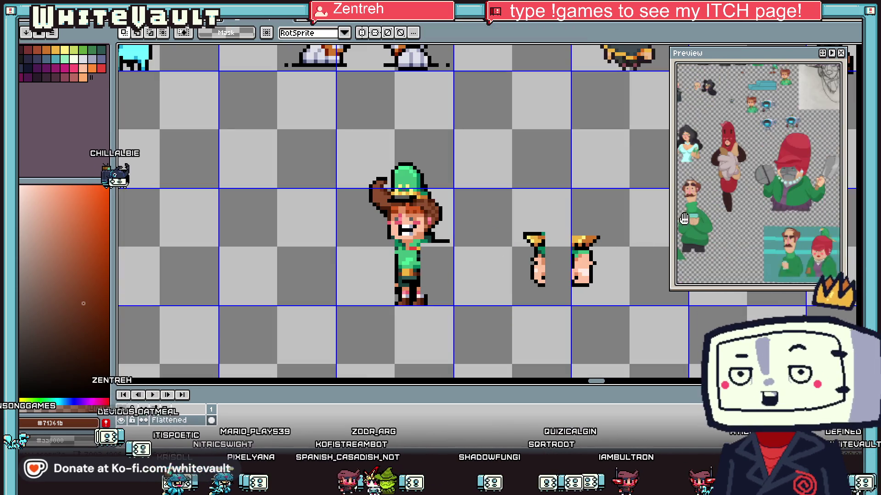
scroll(694, 218, "down", 3)
scroll(791, 180, "down", 3)
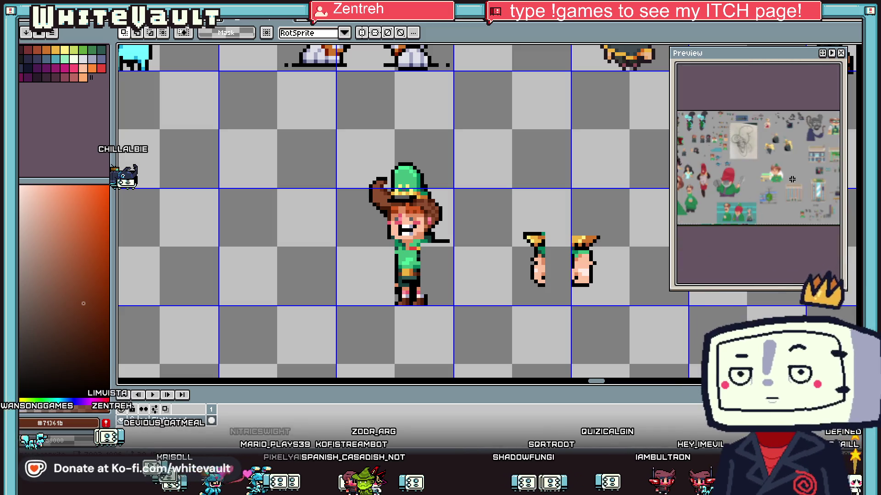
scroll(791, 180, "up", 1)
scroll(791, 202, "up", 1)
scroll(791, 225, "up", 1)
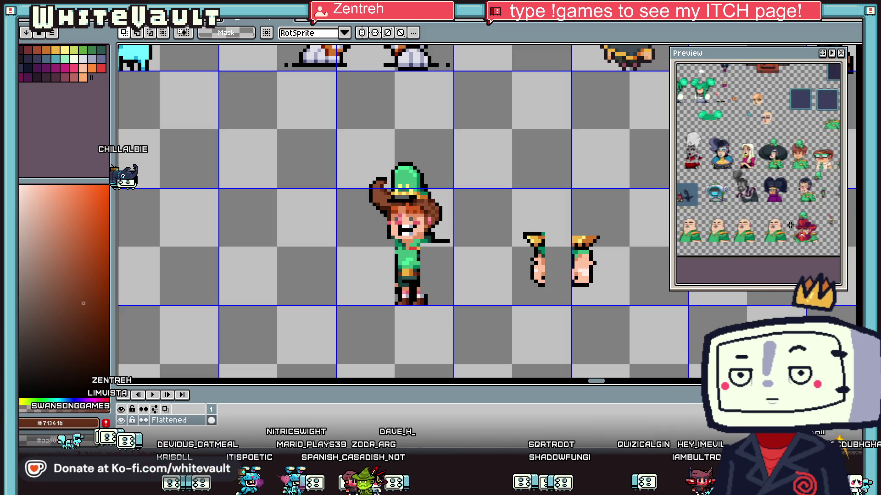
scroll(790, 225, "up", 1)
scroll(736, 234, "up", 1)
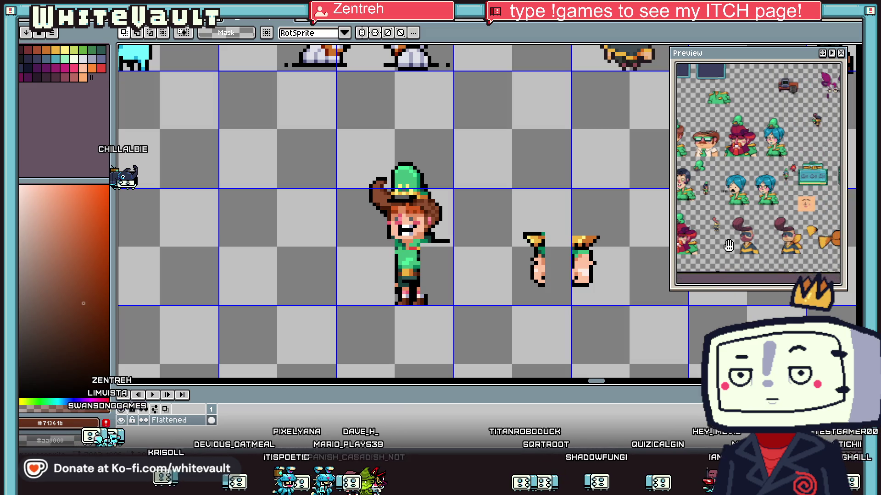
scroll(771, 239, "down", 2)
scroll(737, 223, "up", 2)
scroll(737, 223, "down", 2)
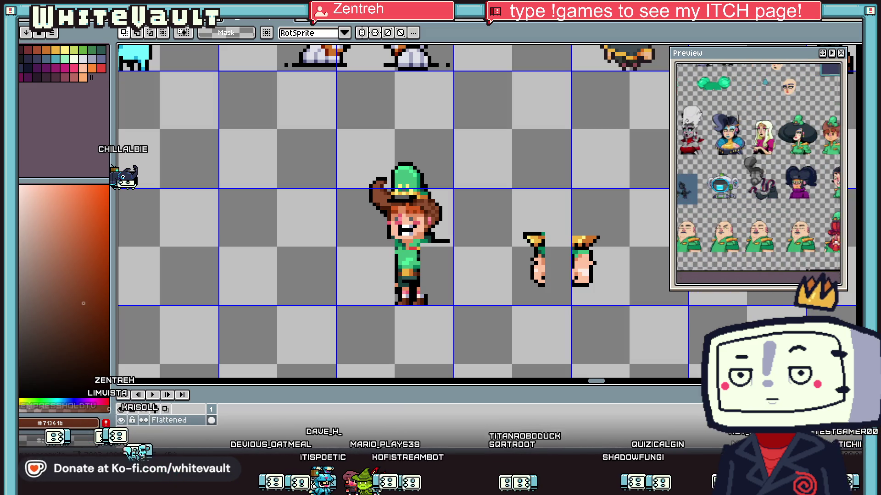
scroll(735, 219, "down", 2)
scroll(733, 214, "down", 2)
scroll(732, 215, "up", 2)
scroll(736, 225, "down", 2)
scroll(740, 238, "down", 1)
scroll(747, 253, "up", 3)
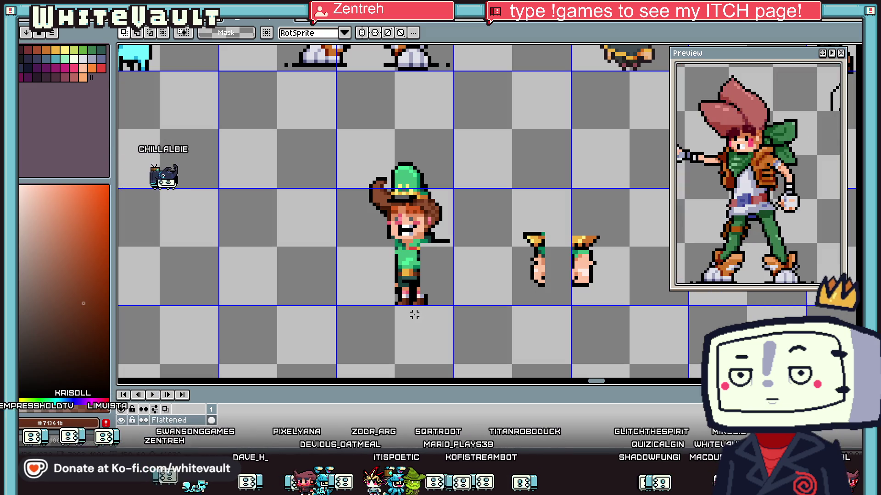
key("i")
scroll(415, 298, "down", 2)
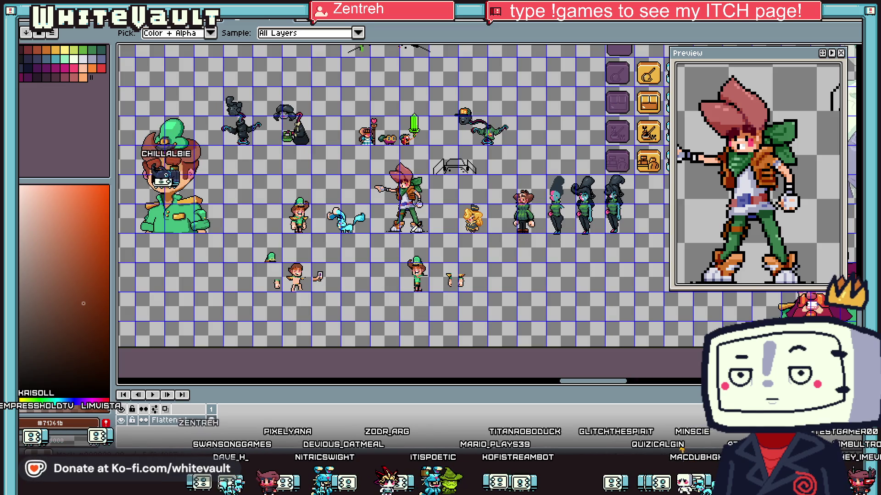
Step: Paint orange over and around the character's feet with the pencil
left_click(419, 288)
key("b")
scroll(436, 291, "up", 3)
scroll(436, 291, "up", 1)
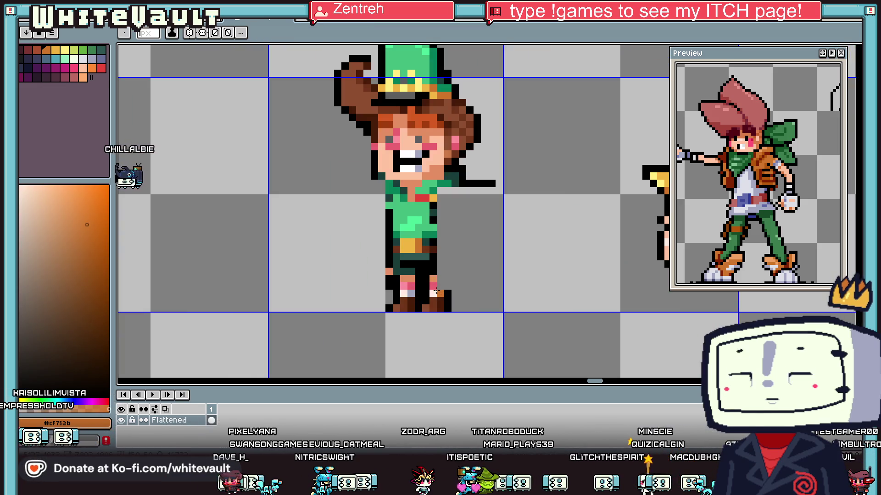
scroll(436, 291, "up", 2)
left_click_drag(451, 316, 451, 330)
left_click_drag(407, 301, 407, 315)
left_click(393, 326)
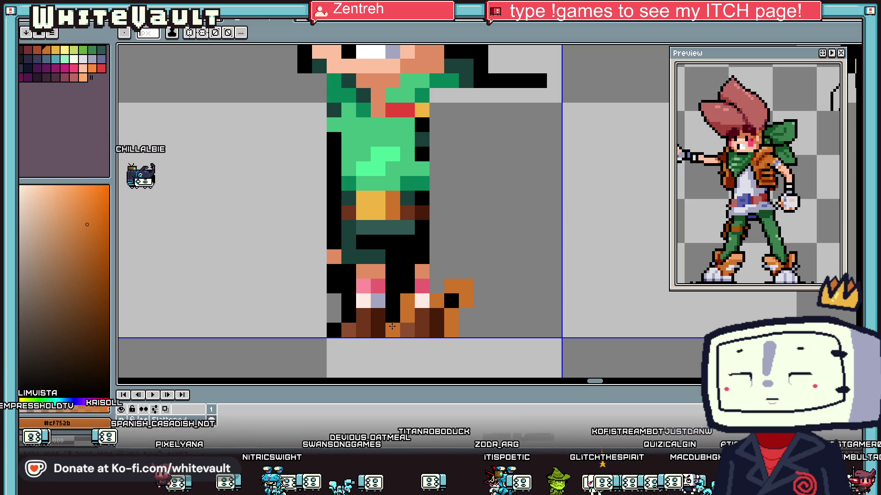
left_click(390, 317)
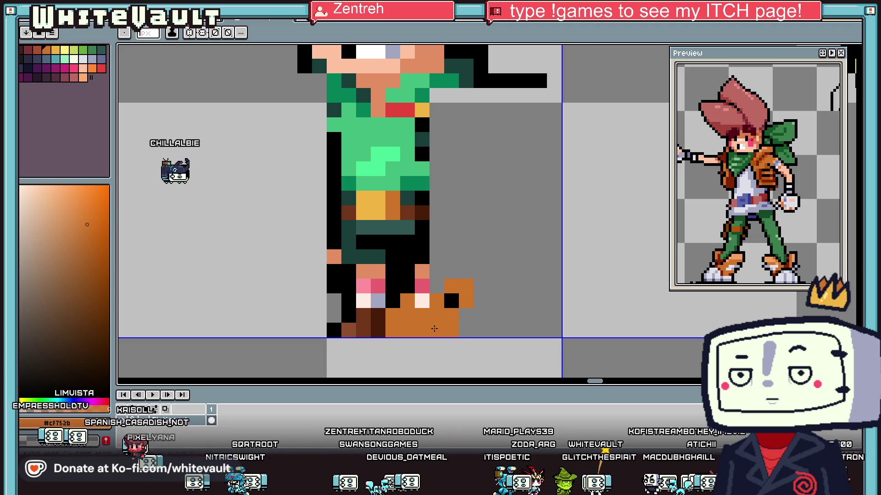
Step: Erase stray pixels by the foot, add black outline and salmon skin on the leg
left_click(334, 301, "alt")
left_click_drag(349, 300, 363, 302)
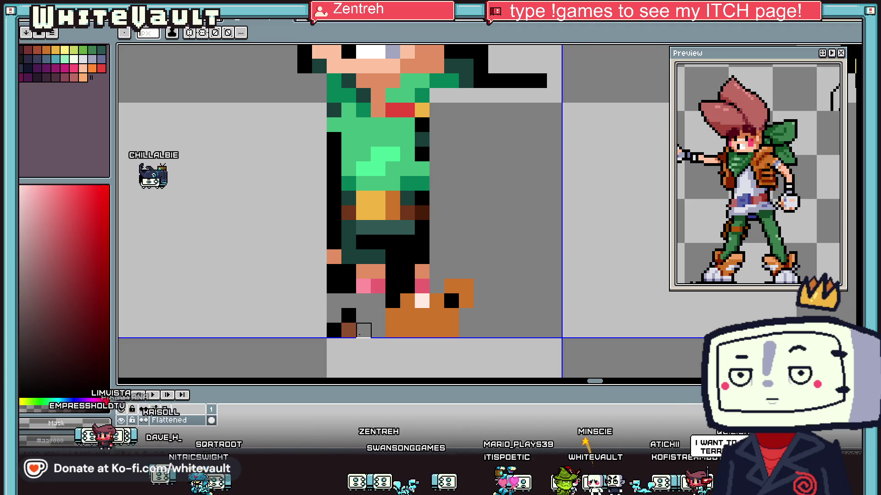
left_click(386, 303, "alt")
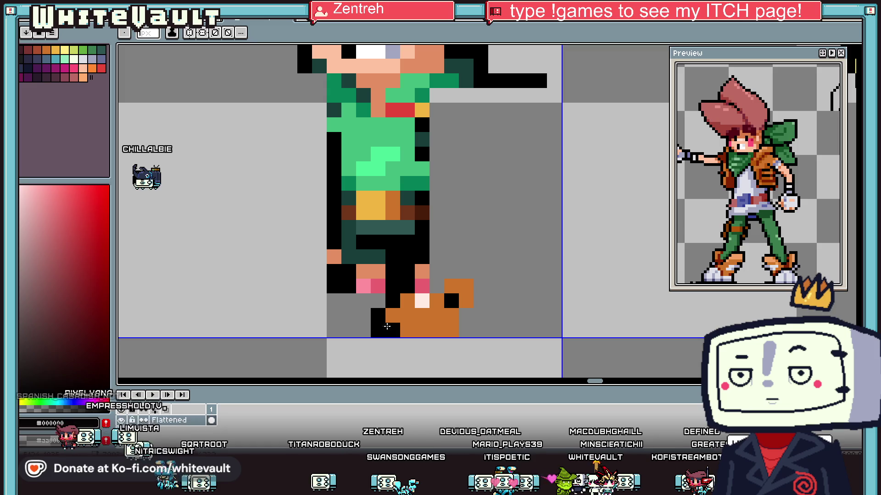
left_click(466, 271)
left_click(422, 272, "alt")
left_click_drag(437, 257, 436, 286)
left_click(470, 270, "alt")
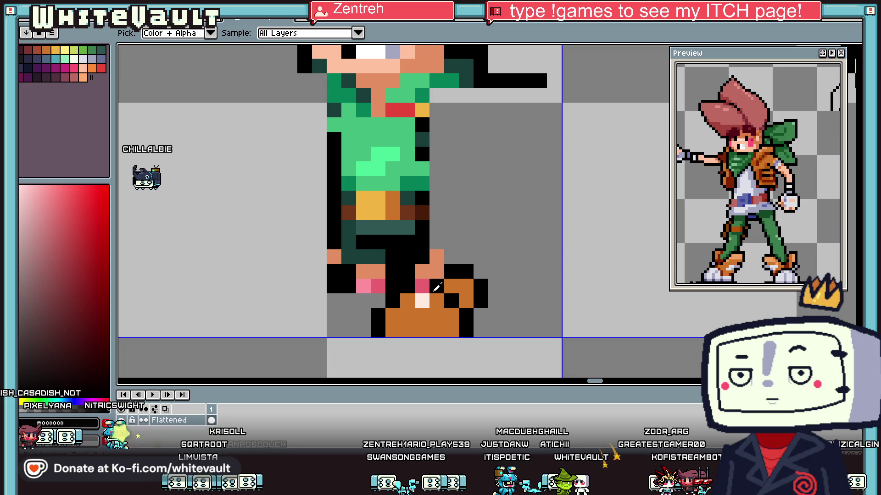
left_click(407, 301, "alt")
left_click(405, 275)
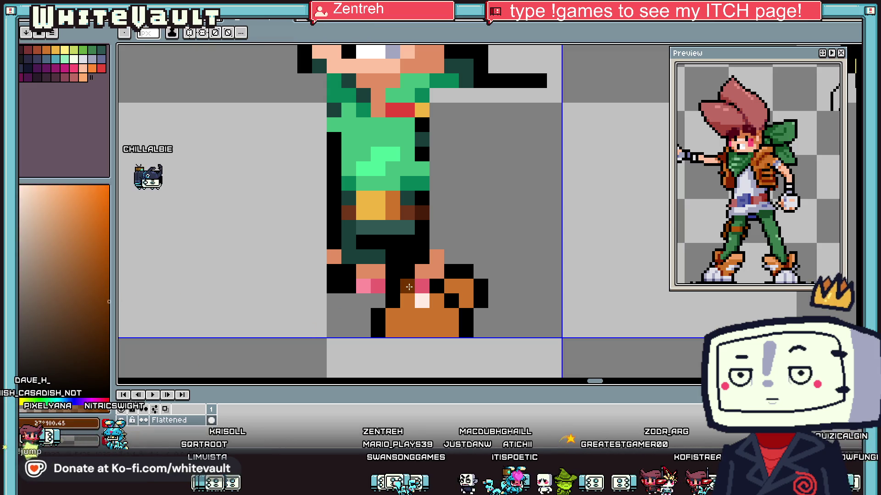
Step: Touch up the shoe and its toe with pale and orange pixels
scroll(409, 287, "down", 5)
scroll(408, 287, "down", 2)
scroll(443, 261, "up", 5)
scroll(443, 260, "up", 3)
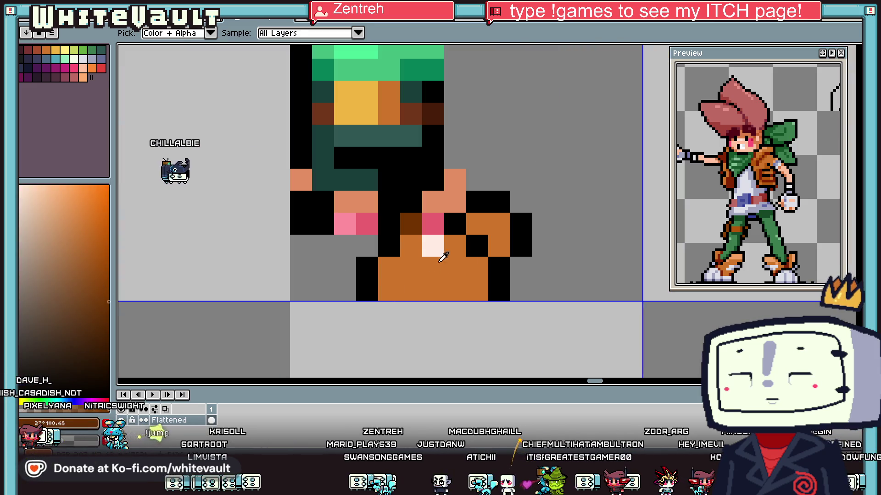
left_click(443, 261, "alt")
left_click(395, 265)
left_click(389, 289)
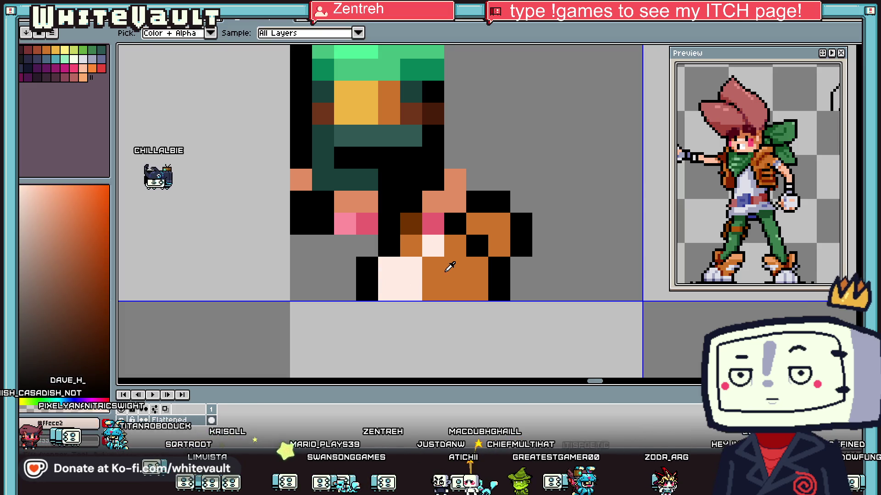
left_click(448, 261, "alt")
left_click(433, 246)
Step: Paint the shoe's sole pixels pale lavender
left_click(83, 58)
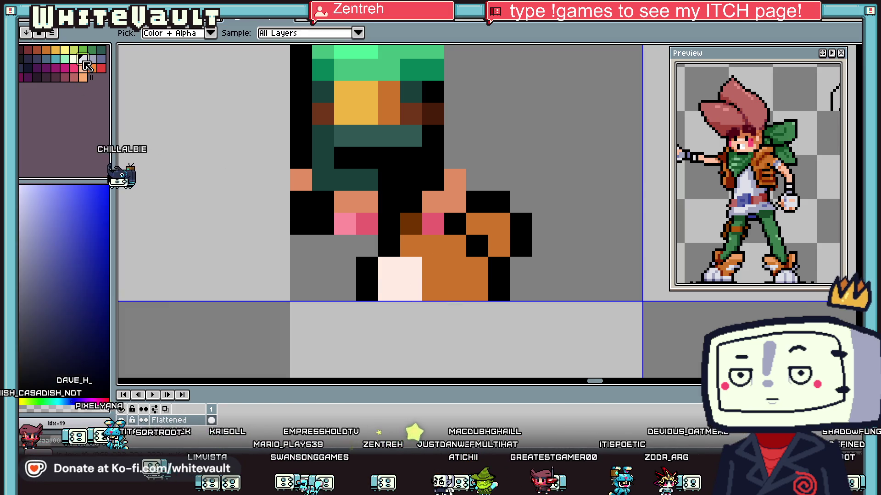
left_click_drag(443, 290, 471, 289)
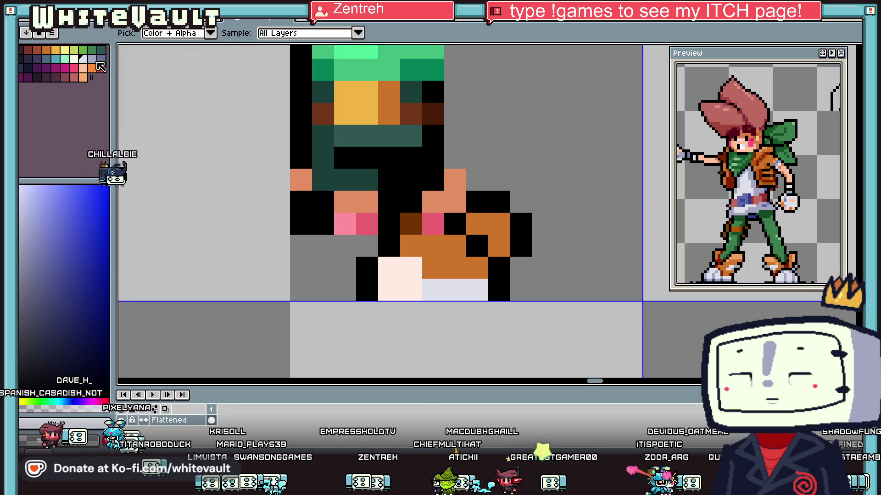
left_click(359, 268)
left_click(477, 290)
left_click(454, 289, "alt")
left_click_drag(411, 267, 388, 289)
scroll(388, 289, "down", 2)
scroll(430, 256, "up", 2)
scroll(430, 256, "up", 1)
Step: Shade the sole with darker lavender and add a skin pixel above the foot
left_click(455, 295)
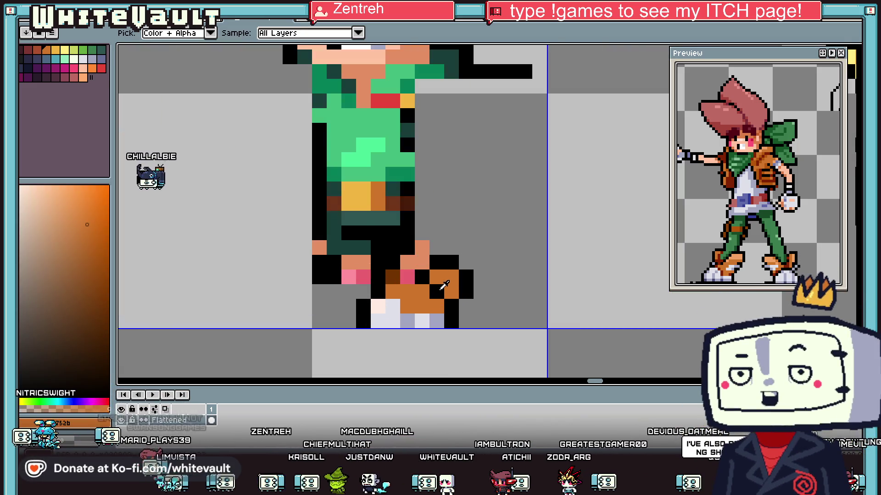
left_click(436, 321, "alt")
left_click_drag(437, 292, 451, 292)
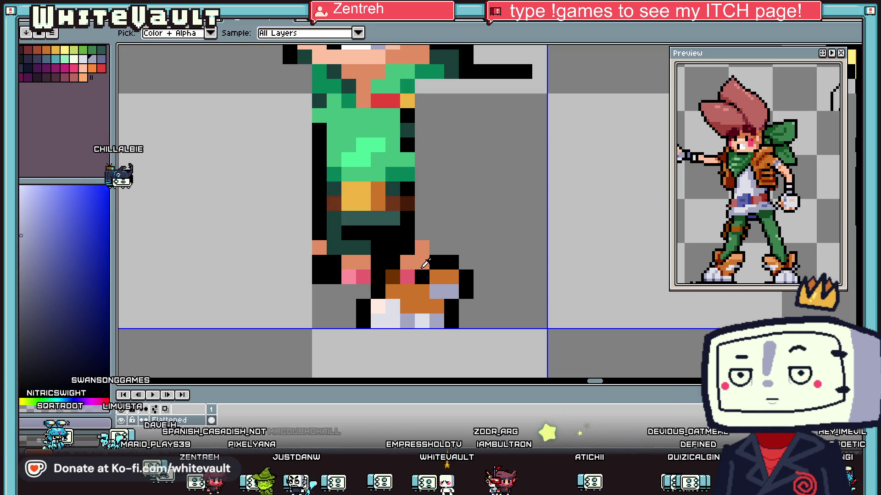
left_click(425, 265, "alt")
left_click(424, 229)
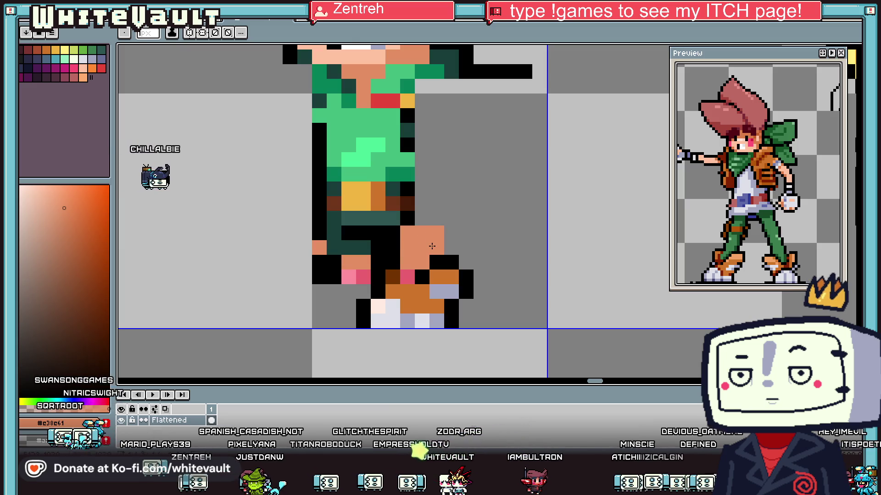
left_click(399, 271, "alt")
key("ctrl+z")
Step: Erase the old leg pixels beside the foot and resample the skin and black colours
key("e")
mouse_move(366, 274)
left_mouse_down()
mouse_move(378, 248)
mouse_move(314, 250)
left_mouse_up()
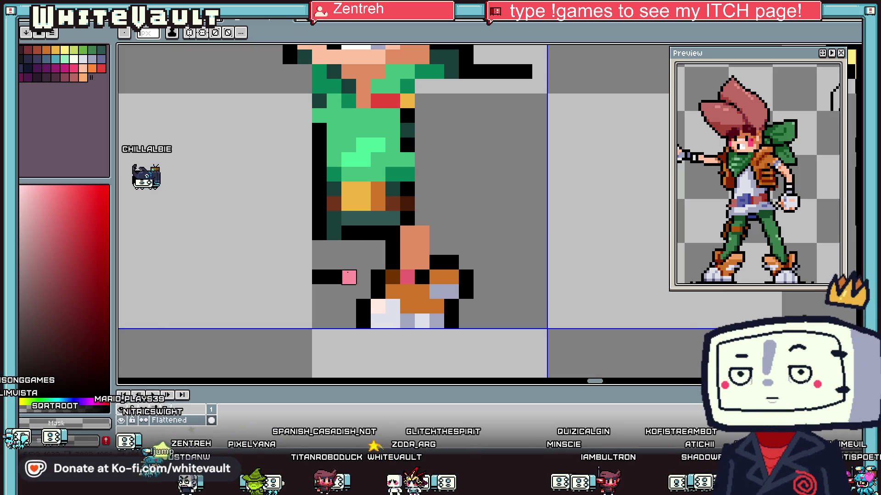
left_click_drag(349, 275, 290, 262)
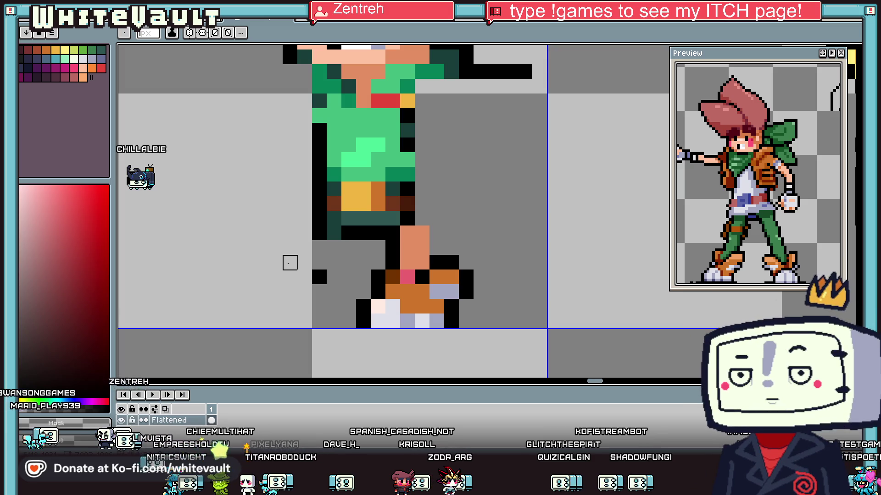
scroll(436, 188, "down", 4)
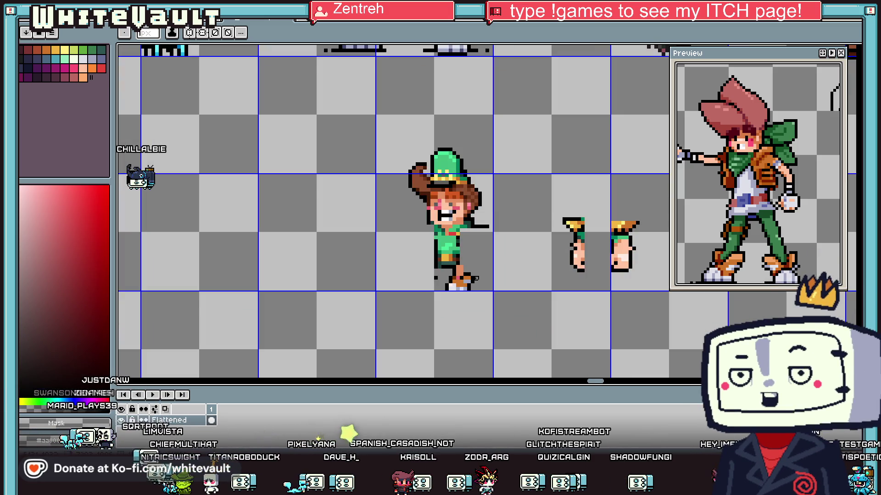
scroll(451, 278, "up", 3)
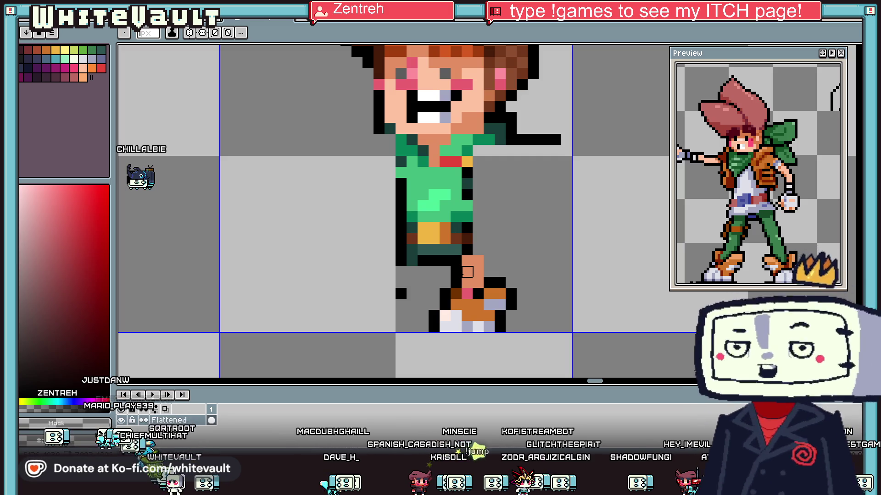
key("i")
left_click(470, 273)
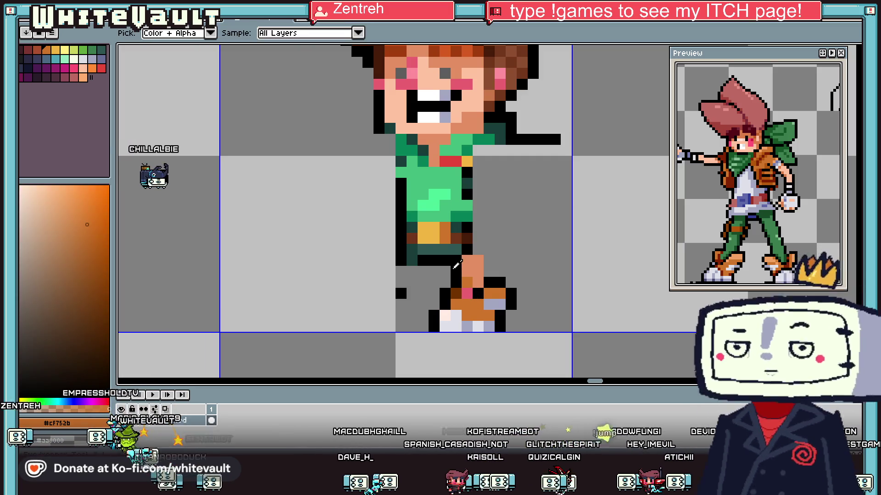
left_click(473, 268)
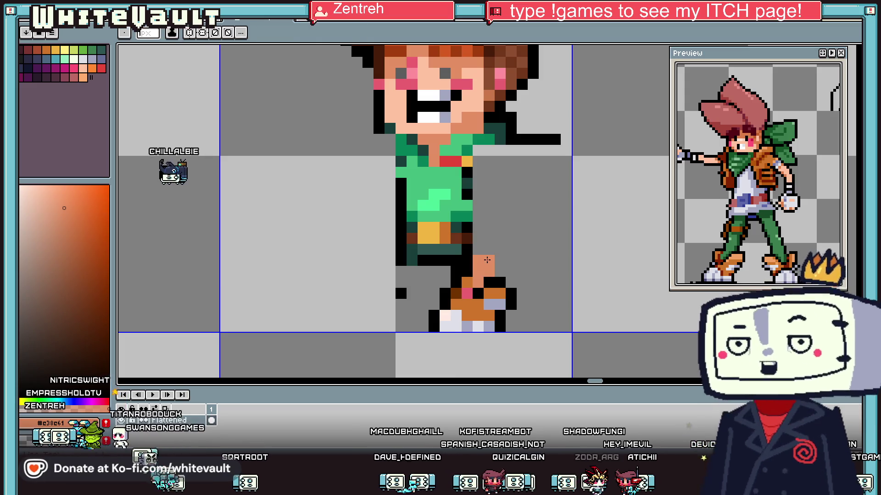
left_click(446, 268)
key("b")
Step: Select the foot and nudge it one pixel left and one down
scroll(504, 274, "down", 3)
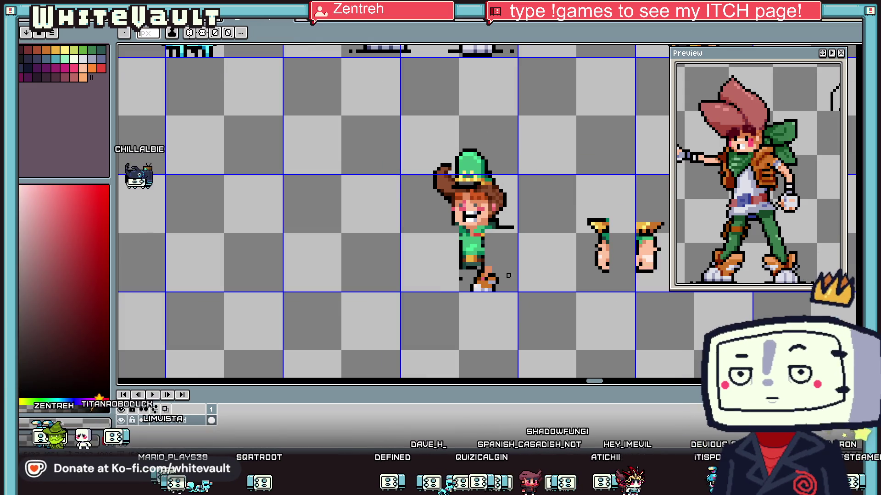
key("m")
scroll(489, 268, "up", 3)
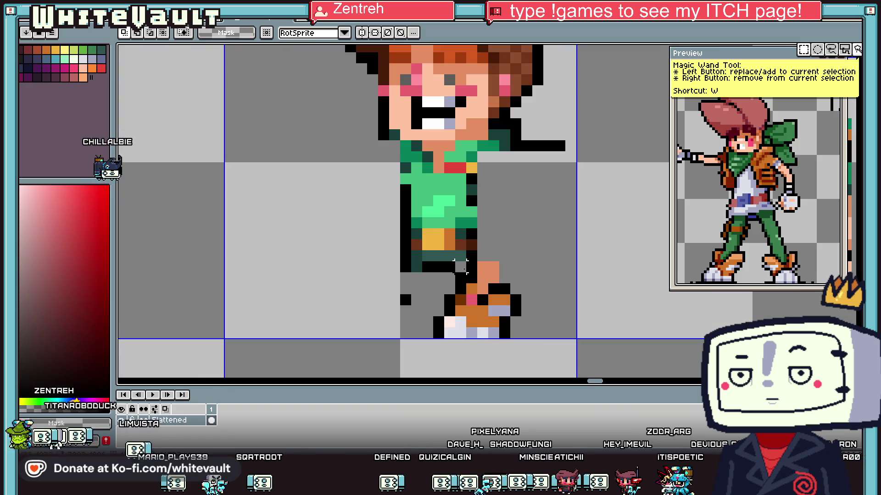
left_click_drag(452, 259, 557, 374)
key("Left")
key("Left")
key("Down")
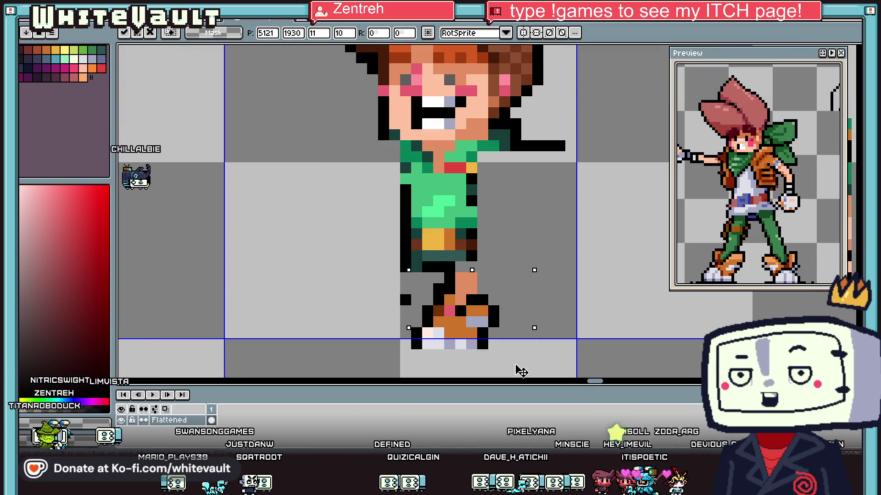
scroll(522, 371, "down", 3)
key("Return")
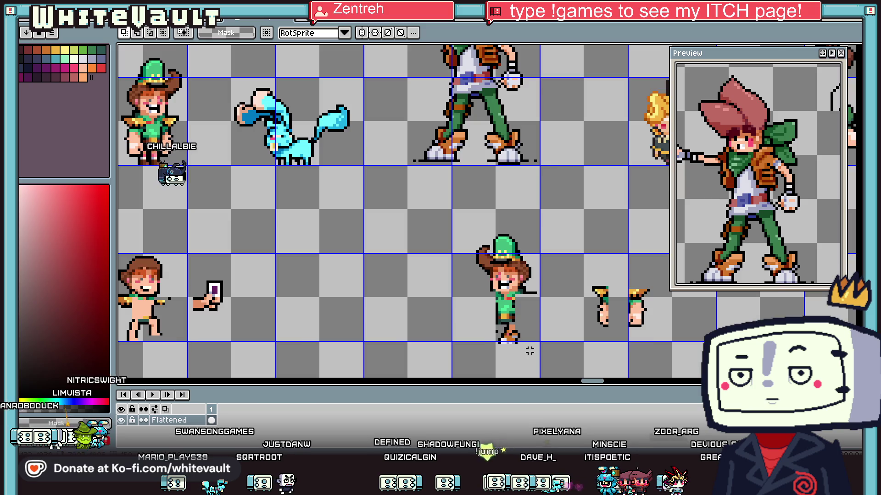
Step: Fill an outline gap on the foot with orange
scroll(524, 351, "up", 2)
scroll(488, 328, "up", 2)
scroll(489, 329, "down", 2)
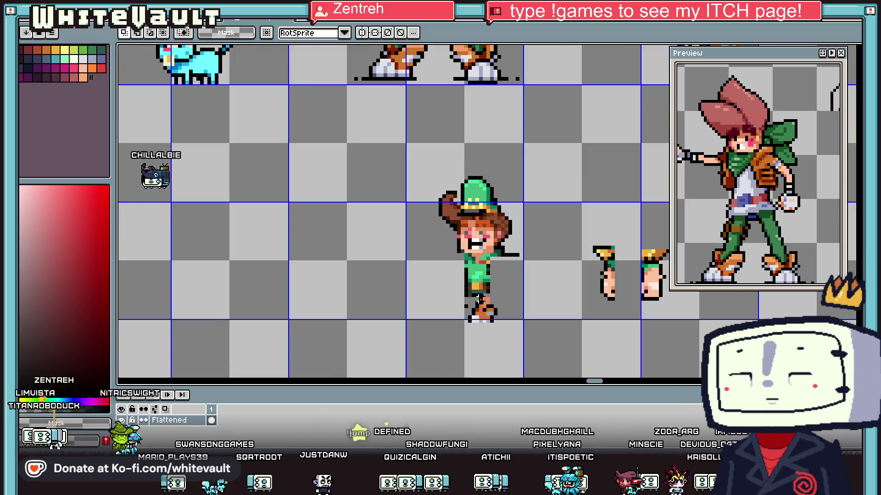
scroll(489, 329, "down", 2)
left_click_drag(428, 196, 525, 337)
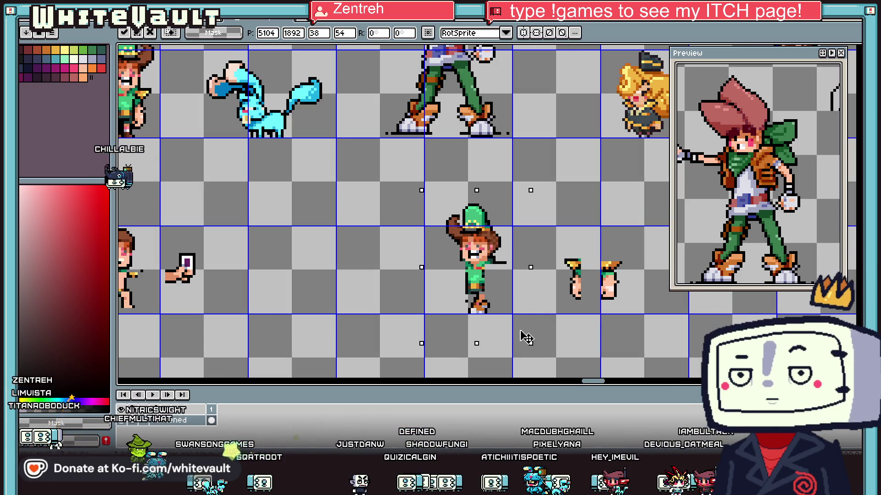
key("Return")
scroll(483, 301, "up", 2)
scroll(483, 300, "up", 2)
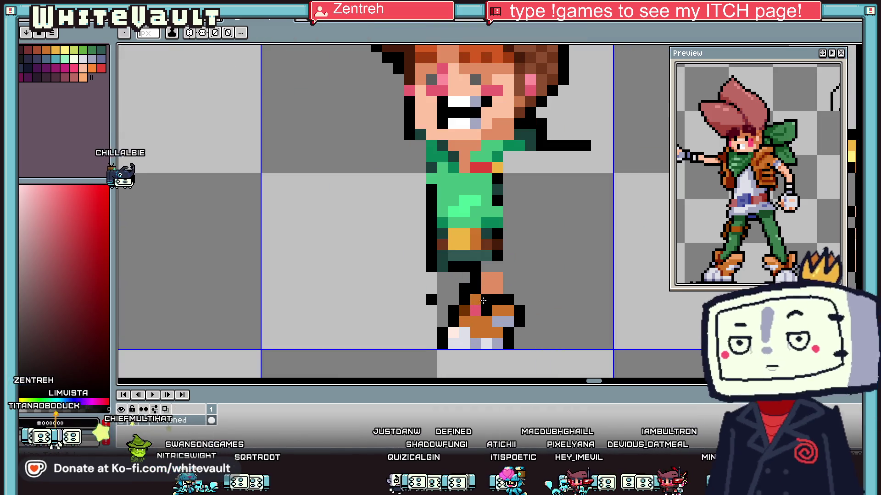
left_click(464, 300)
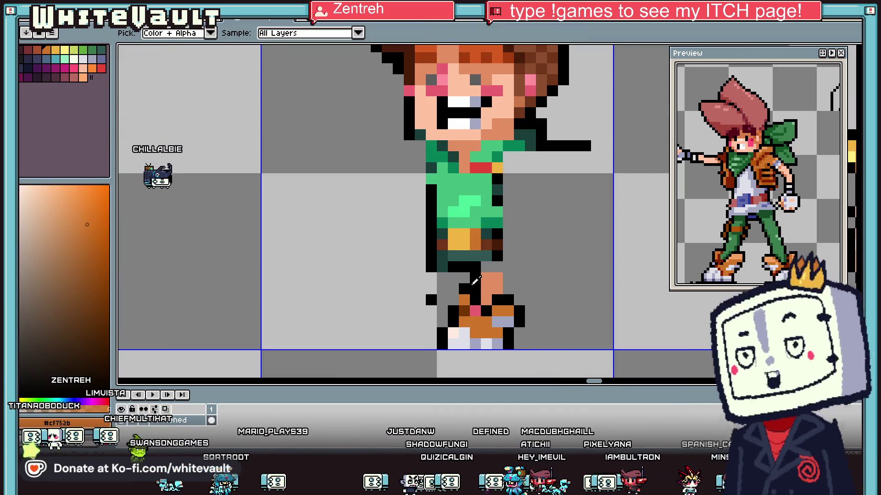
Step: Repaint the pink shoe pixel dark brown and its neighbour black
scroll(454, 300, "down", 2)
scroll(454, 300, "down", 2)
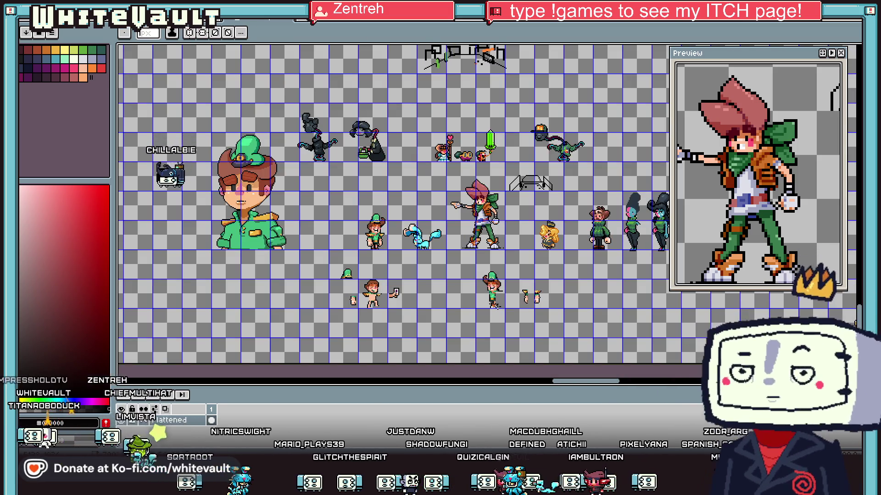
scroll(480, 302, "up", 2)
scroll(479, 302, "up", 2)
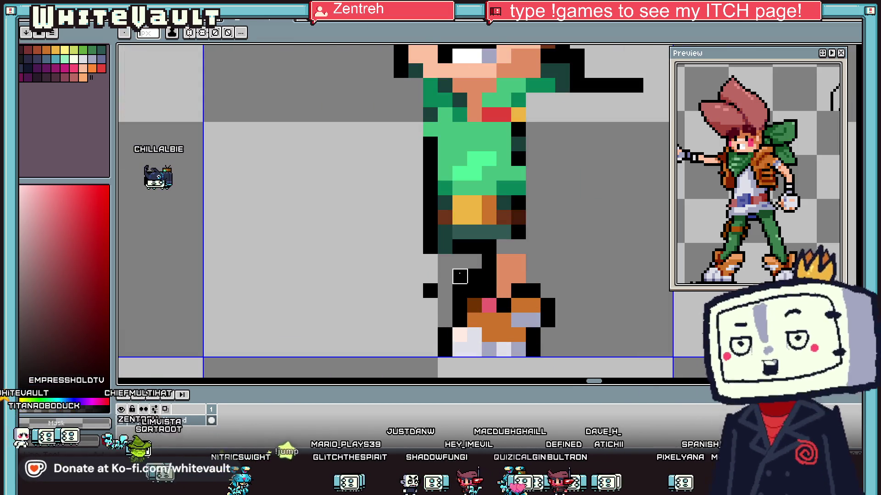
key("i")
scroll(482, 294, "down", 2)
scroll(484, 295, "up", 1)
scroll(485, 295, "up", 1)
left_click(458, 275)
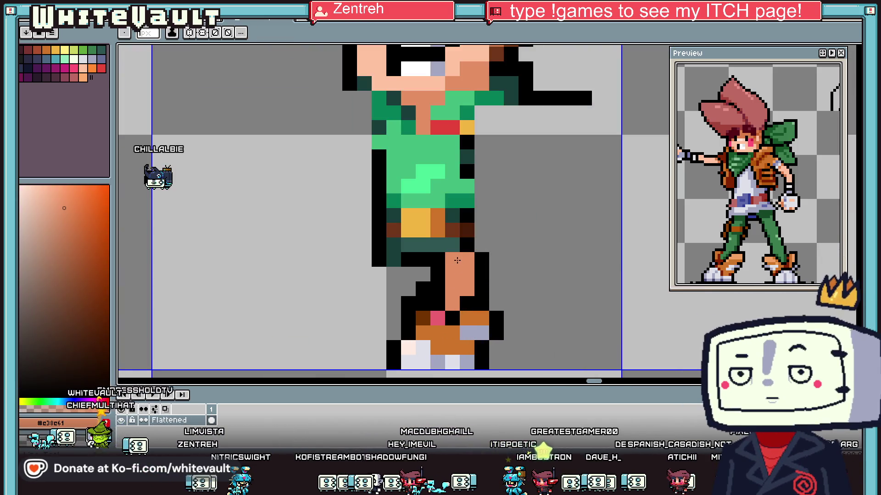
scroll(490, 298, "down", 3)
scroll(490, 296, "down", 1)
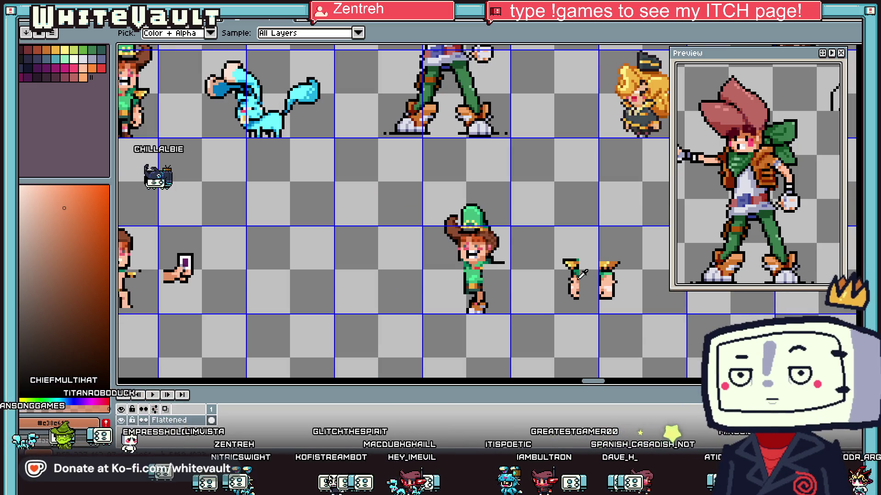
scroll(580, 278, "up", 1)
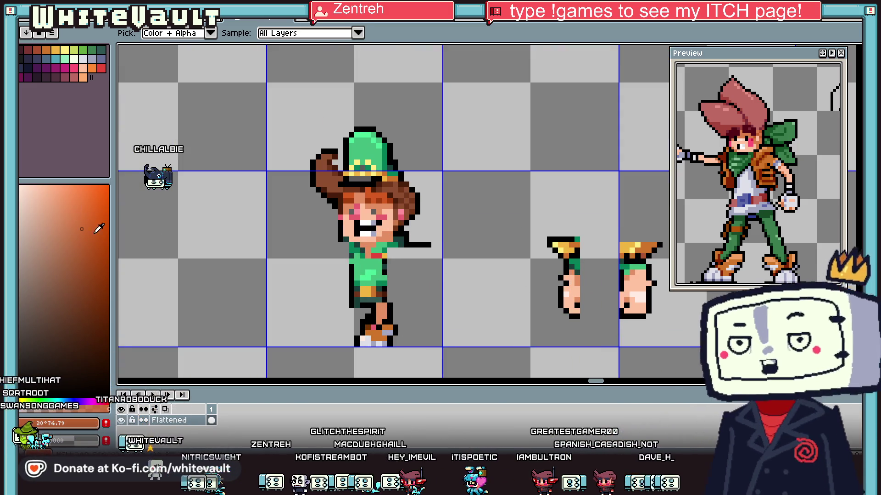
key("b")
scroll(376, 288, "up", 1)
scroll(376, 288, "up", 1)
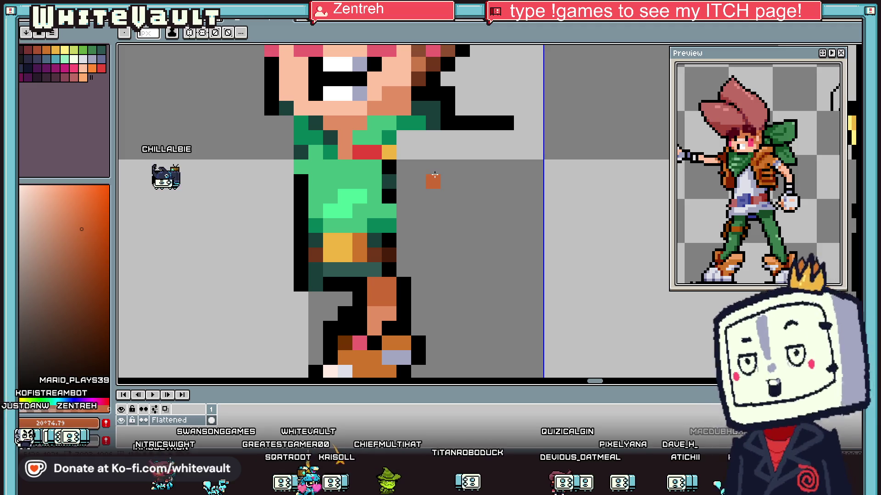
scroll(435, 175, "down", 3)
scroll(413, 206, "down", 2)
scroll(384, 253, "up", 3)
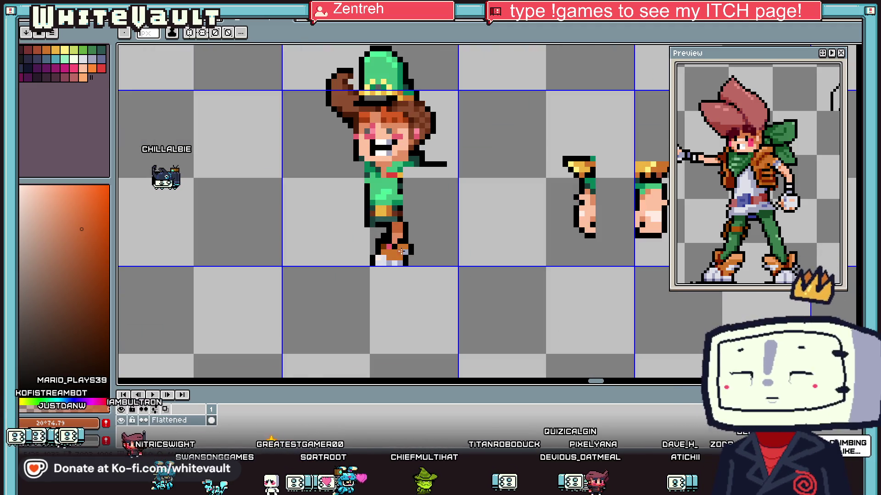
scroll(403, 251, "up", 2)
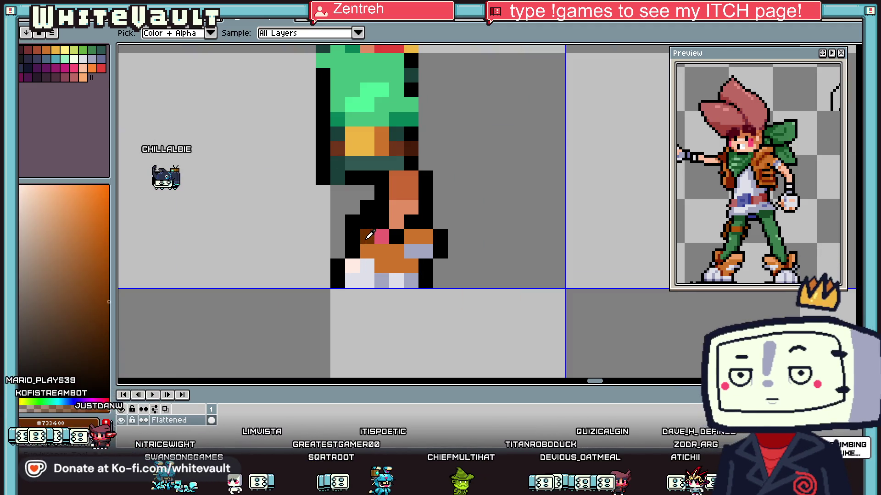
left_click(382, 237)
left_click(367, 234)
scroll(418, 236, "down", 4)
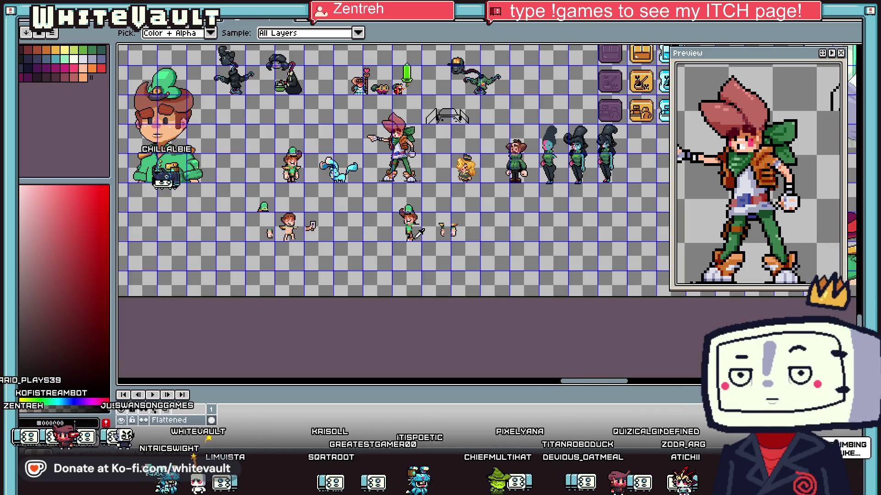
scroll(374, 231, "up", 5)
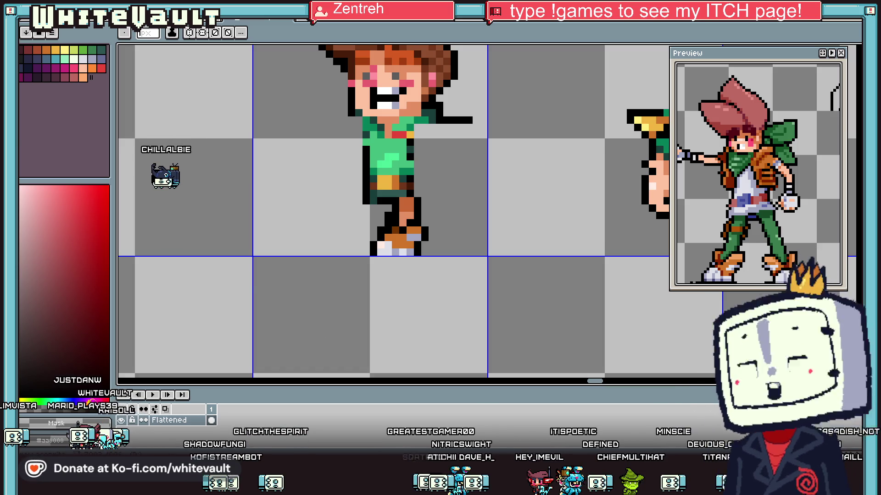
Step: Create a new blank 840x840 sprite
key("alt+f")
key("n")
left_click(413, 315)
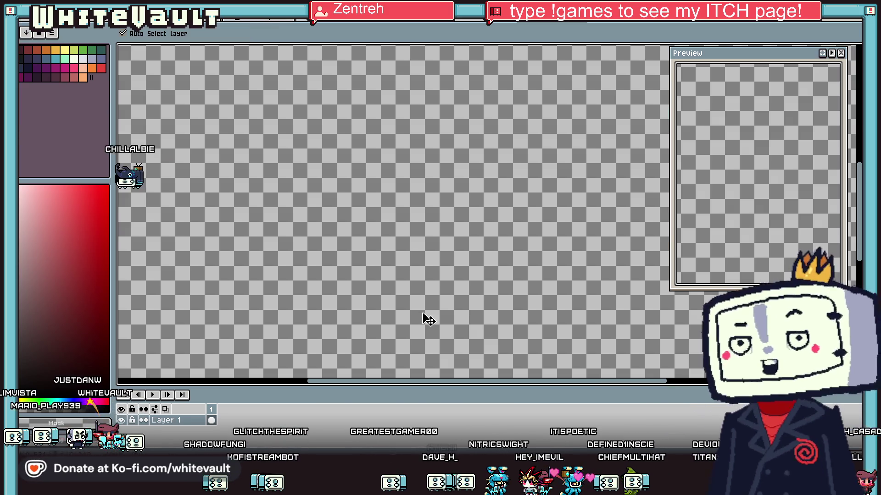
Step: Paste the character and scale it down to about 33 px, then commit
key("ctrl+v")
scroll(477, 312, "down", 5)
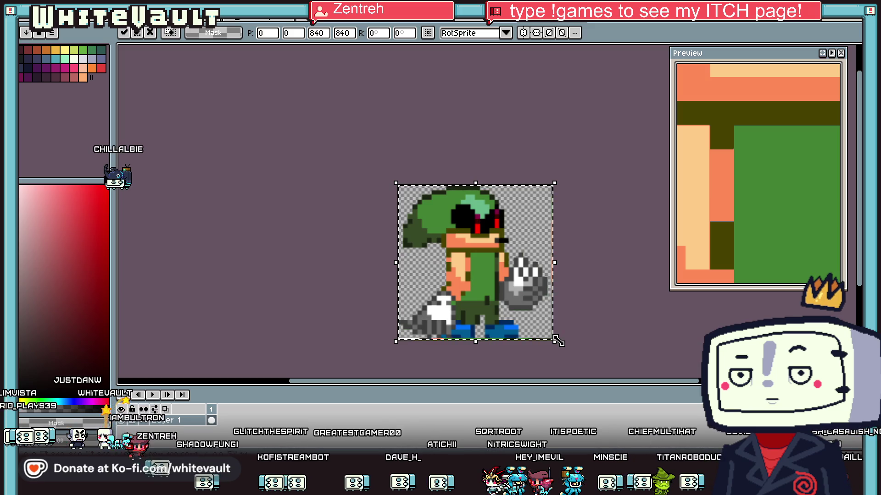
left_click_drag(558, 341, 417, 206)
scroll(410, 197, "up", 4)
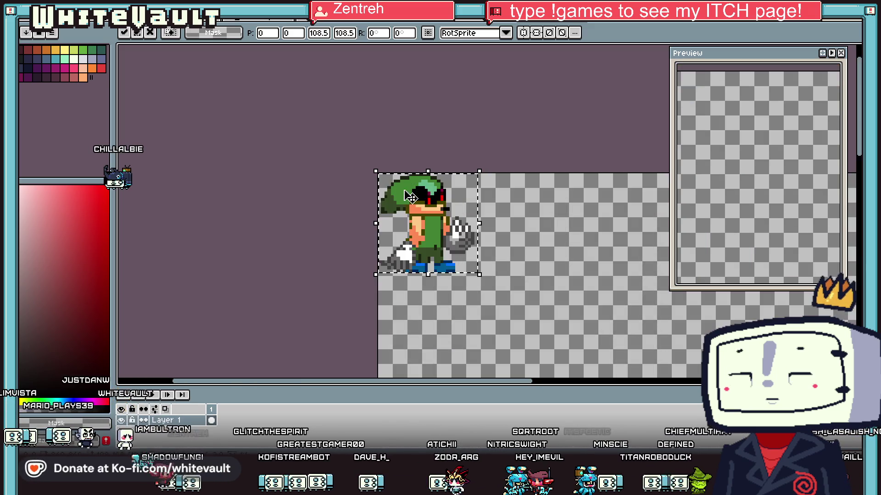
left_click_drag(477, 271, 422, 218)
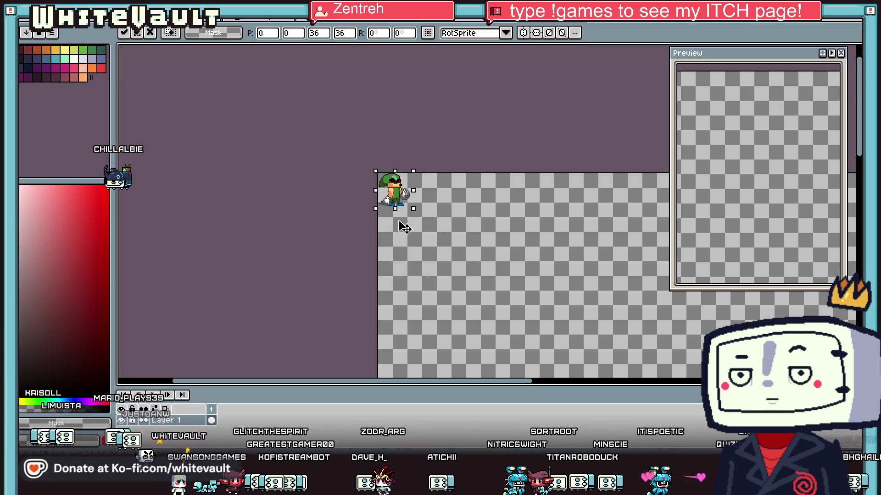
scroll(395, 201, "up", 2)
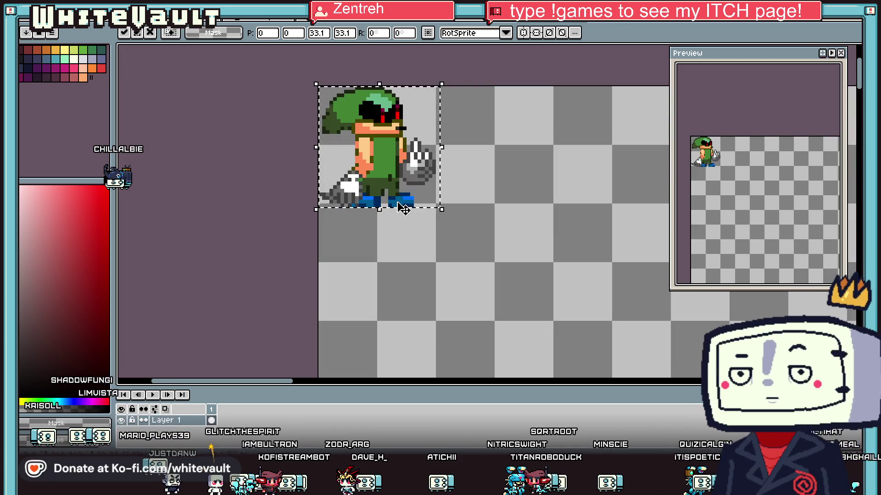
left_click_drag(413, 202, 418, 198)
scroll(418, 198, "up", 1)
key("Return")
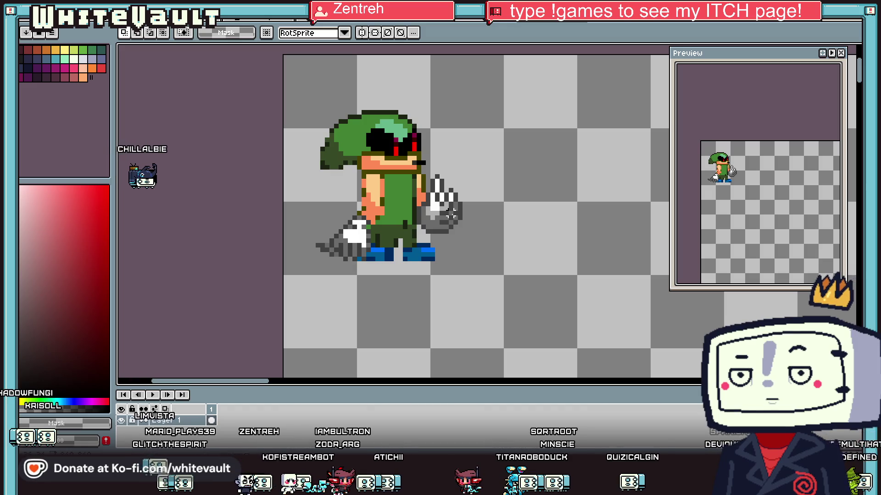
Step: Paint dark-grey pixels along the gloved hand's outline, sampling the glove greys
scroll(443, 180, "up", 1)
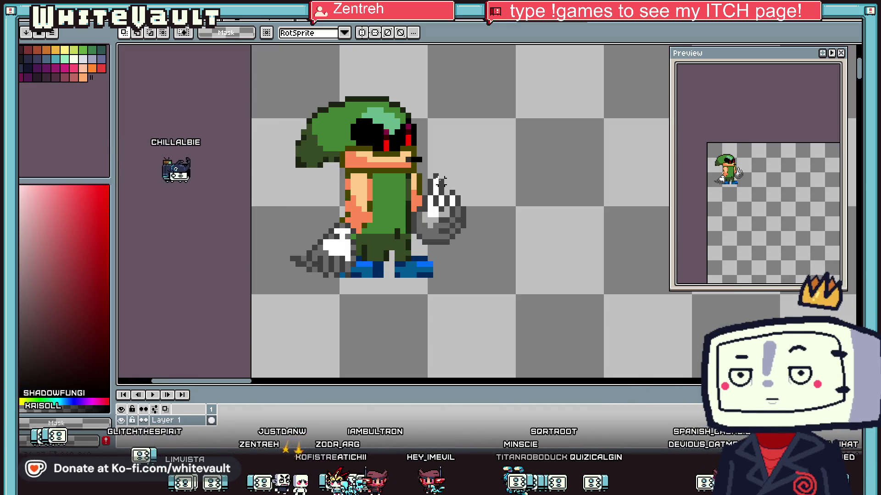
key("b")
scroll(461, 229, "up", 2)
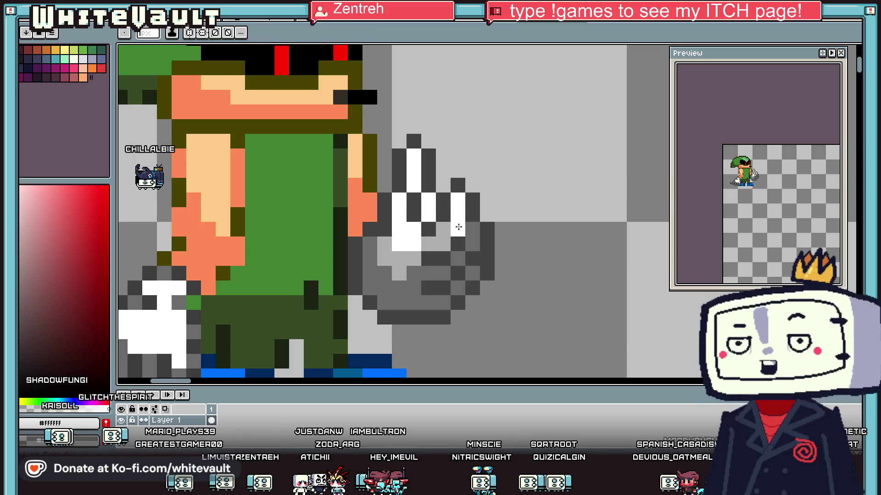
left_click(449, 228, "alt")
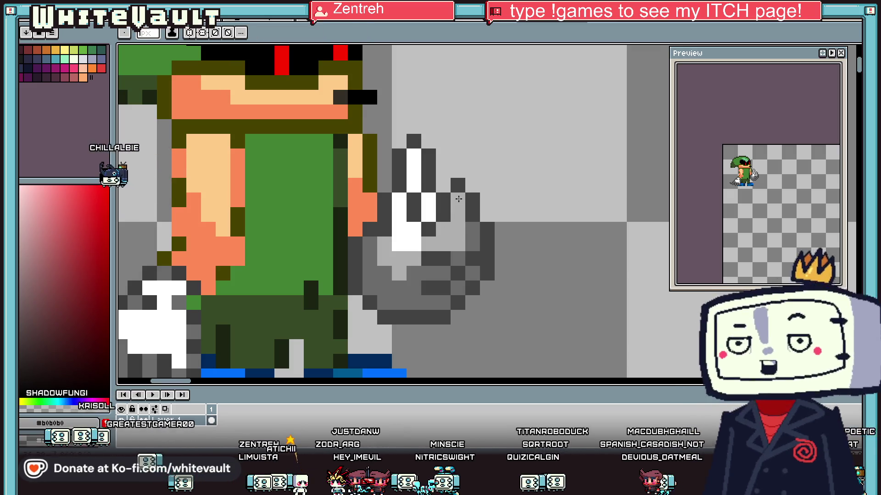
left_click(449, 255, "alt")
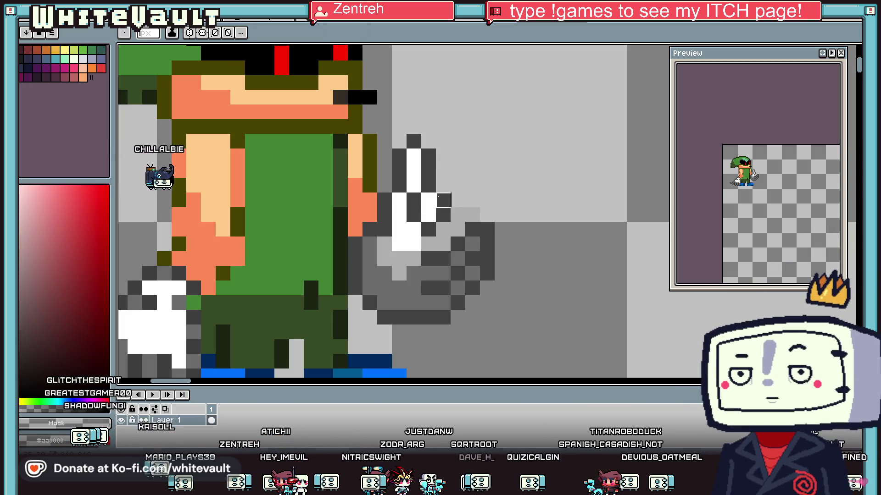
left_click_drag(445, 197, 475, 200)
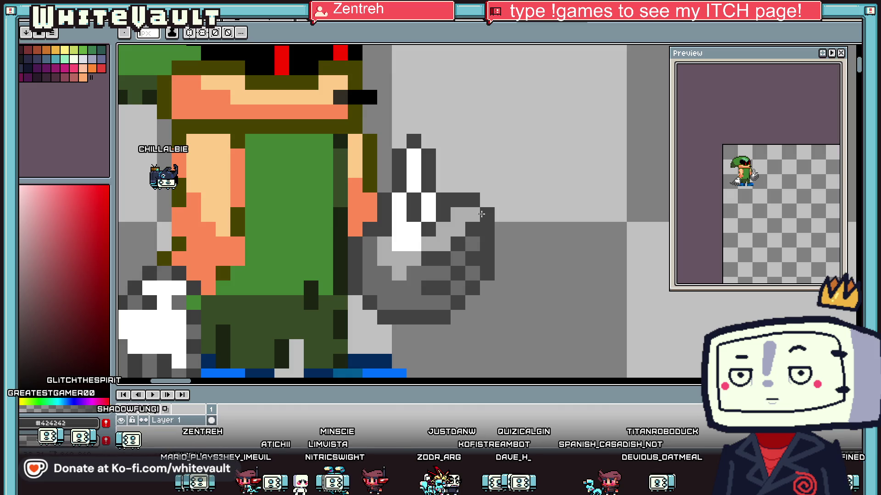
left_click(473, 243, "alt")
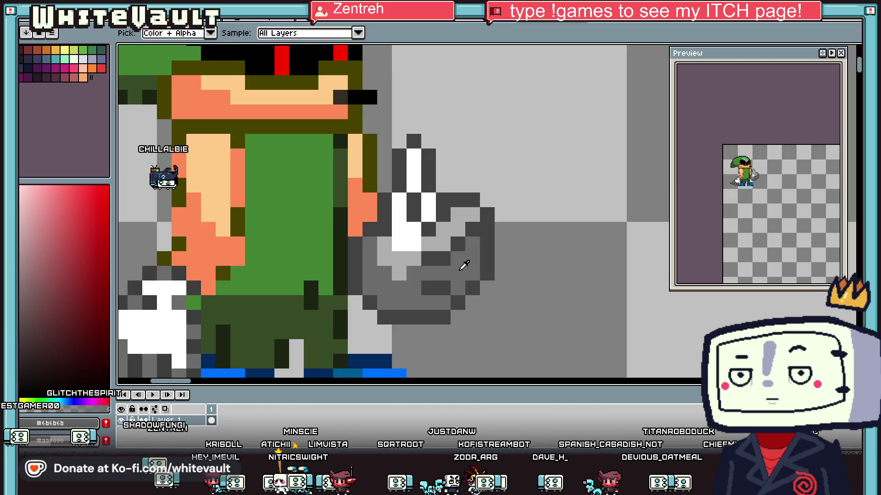
left_click(456, 288, "alt")
left_click(451, 299, "alt")
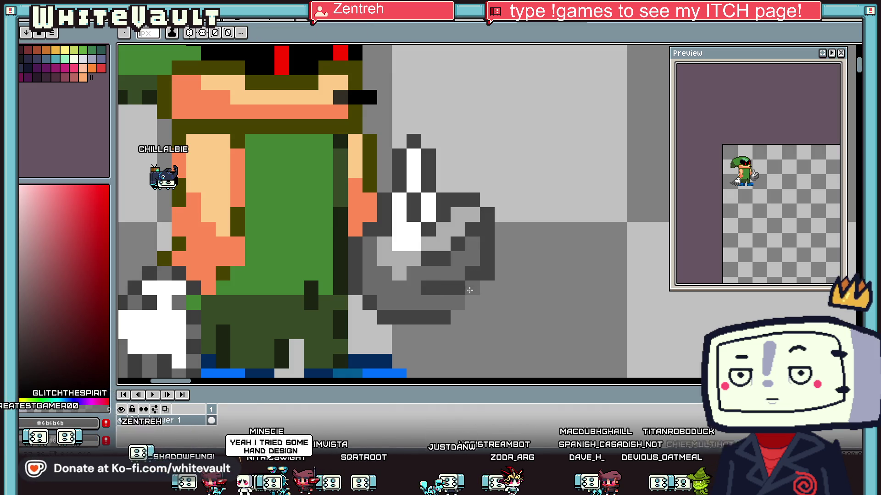
left_click(485, 289, "alt")
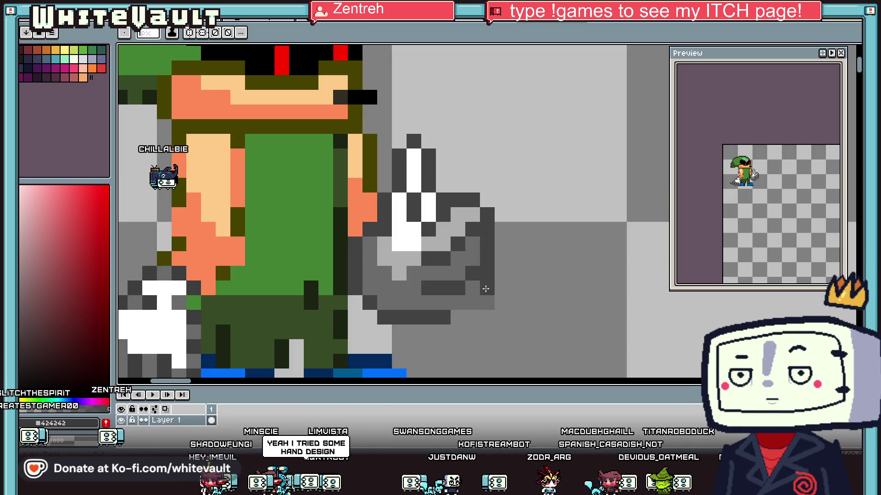
left_click(478, 295, "alt")
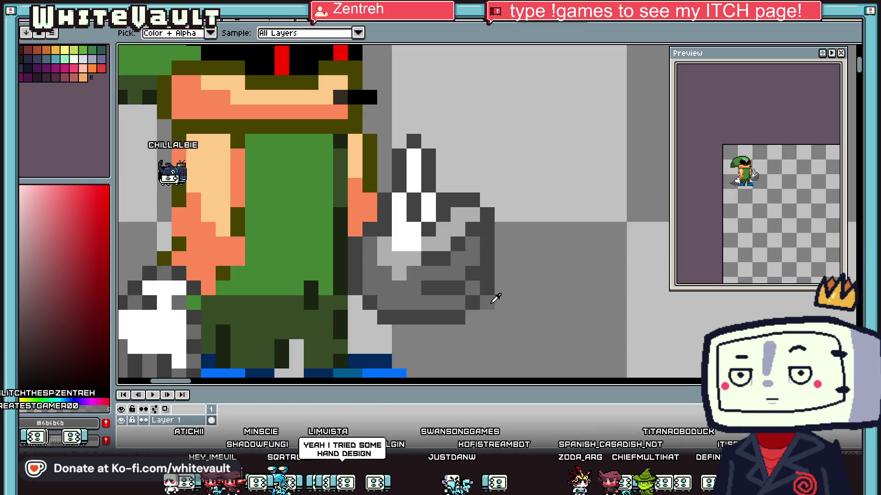
scroll(495, 294, "down", 5)
scroll(499, 270, "up", 3)
scroll(477, 229, "up", 2)
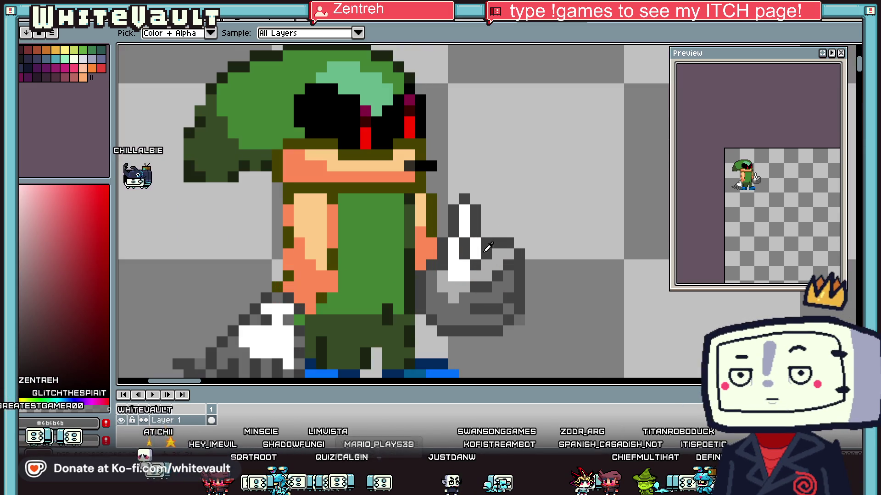
left_click(472, 224, "alt")
scroll(473, 223, "down", 4)
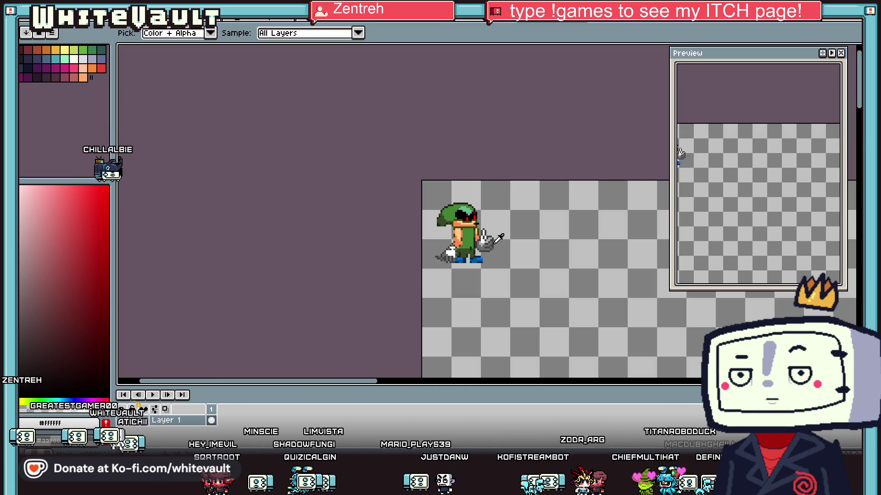
Step: Switch to the green-hat character sprite sheet
key("m")
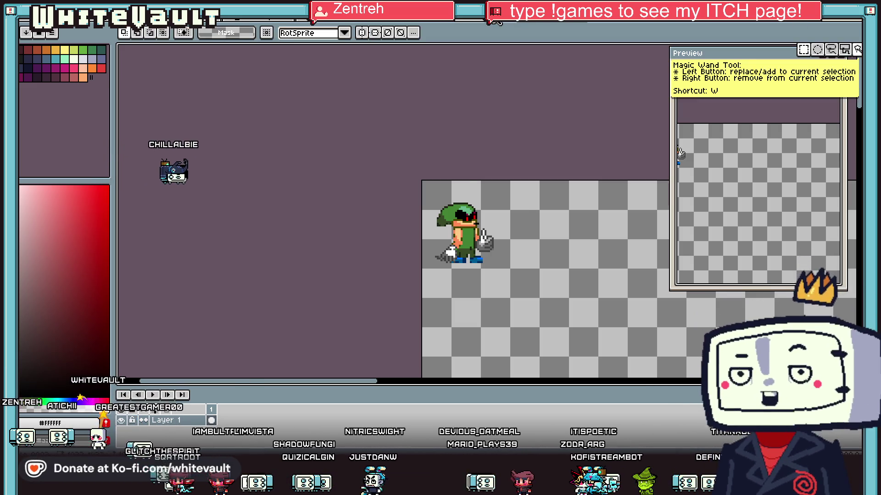
key("ctrl+Tab")
key("ctrl+Tab")
key("ctrl+Tab")
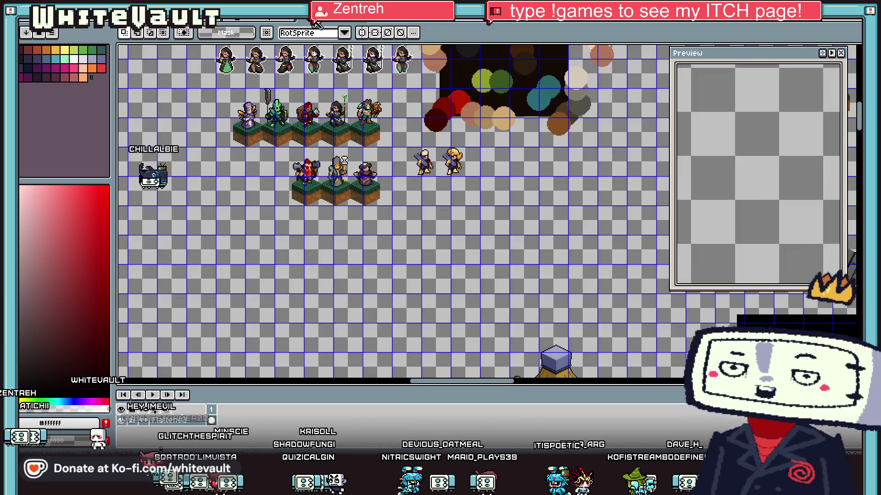
key("ctrl+Tab")
scroll(473, 206, "down", 1)
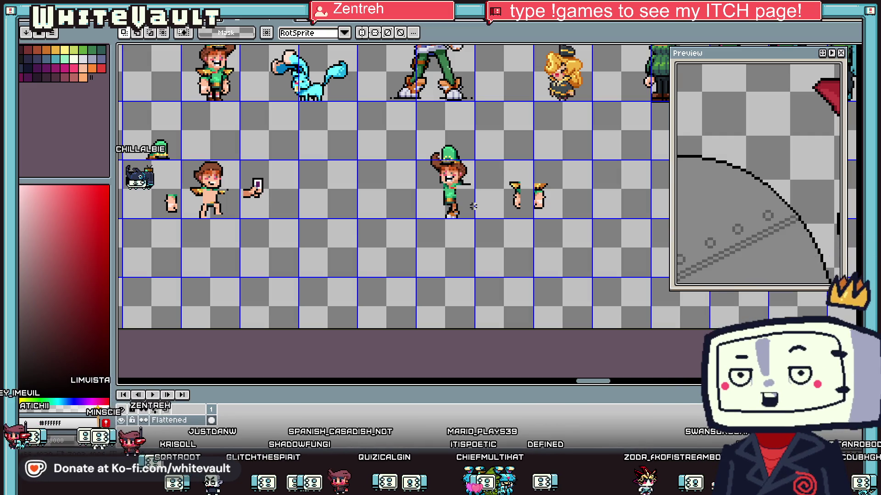
scroll(473, 207, "up", 3)
scroll(468, 209, "up", 2)
scroll(460, 211, "up", 3)
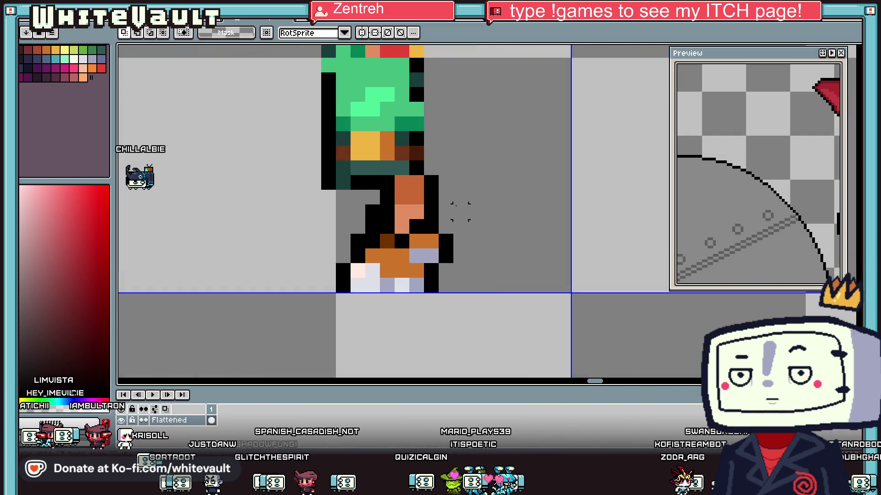
Step: Sample the boot orange and the dark teal from the waist
key("v")
key("b")
key("i")
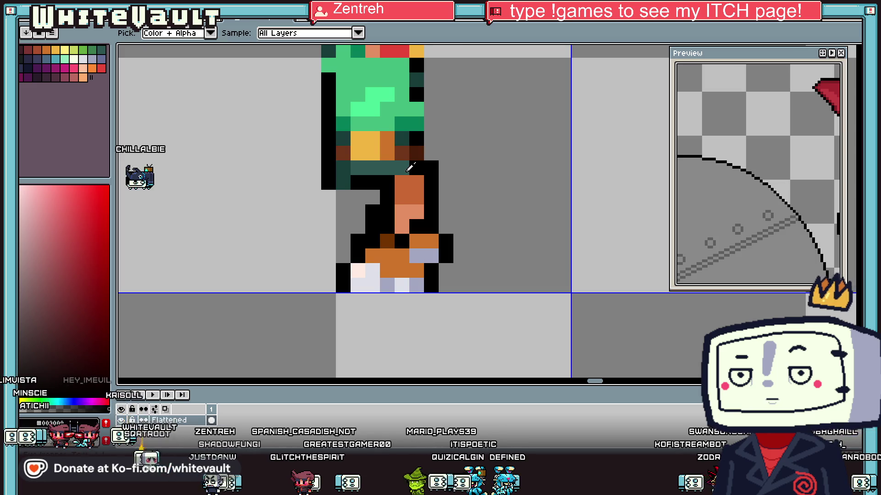
scroll(411, 162, "down", 1)
scroll(405, 158, "up", 1)
left_click(403, 156)
left_click(402, 156)
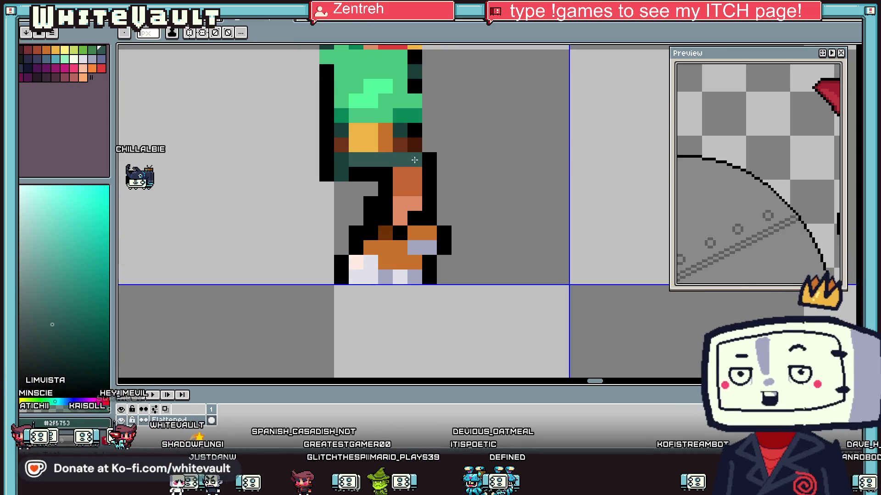
scroll(406, 159, "down", 3)
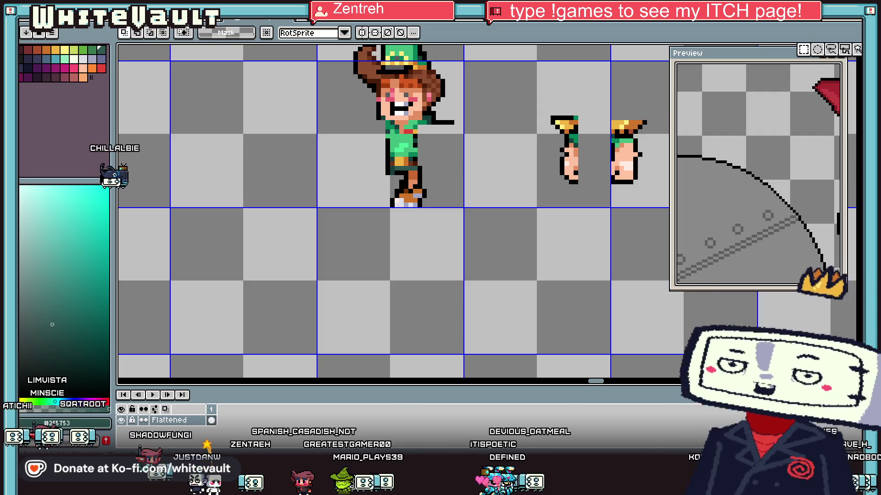
Step: Select the character's legs and add a new empty layer
key("w")
scroll(404, 177, "up", 5)
left_click_drag(419, 247, 435, 290)
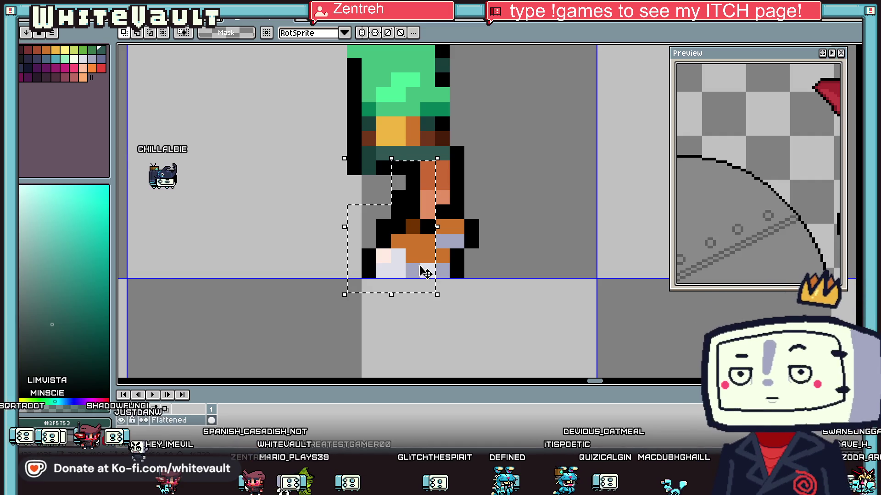
right_click(183, 421)
mouse_move(229, 394)
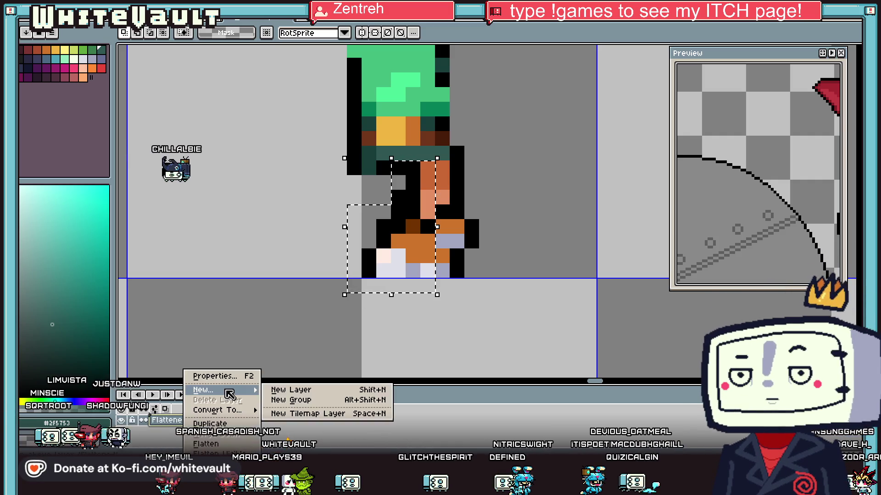
left_click(290, 390)
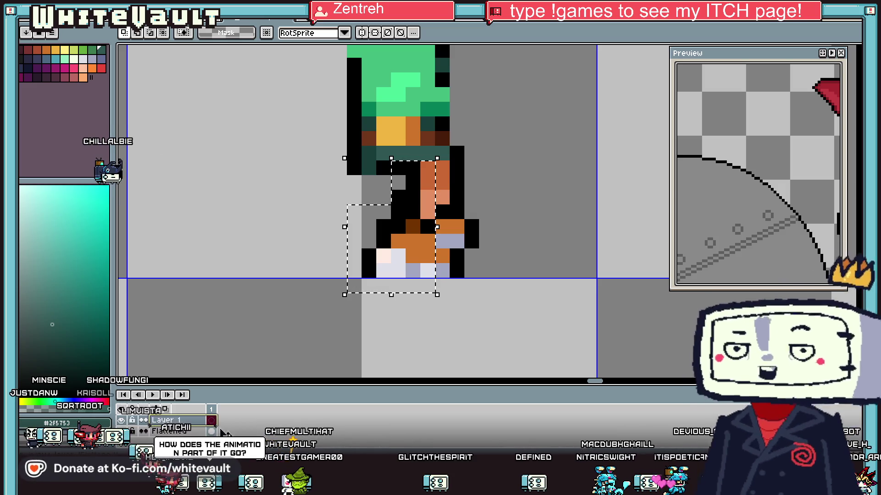
Step: Paste the copy of the legs, shift it left and commit it
key("ctrl+v")
left_click_drag(398, 288, 339, 288)
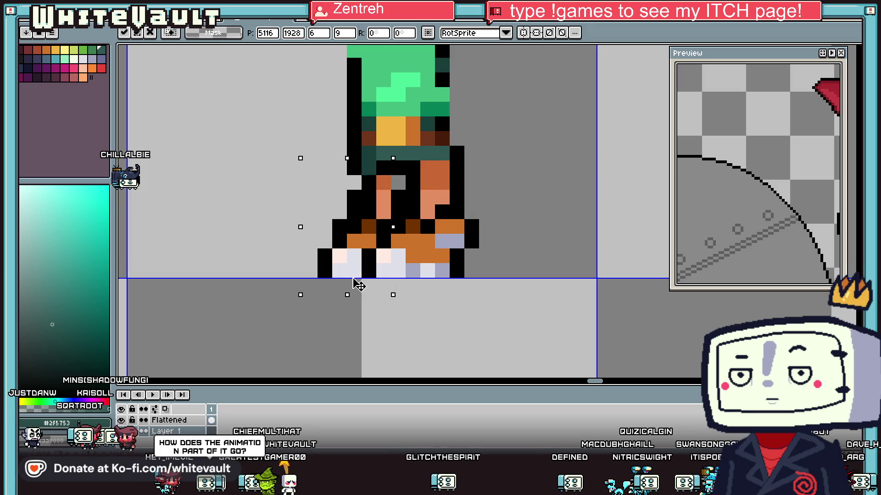
key("Return")
scroll(367, 282, "down", 3)
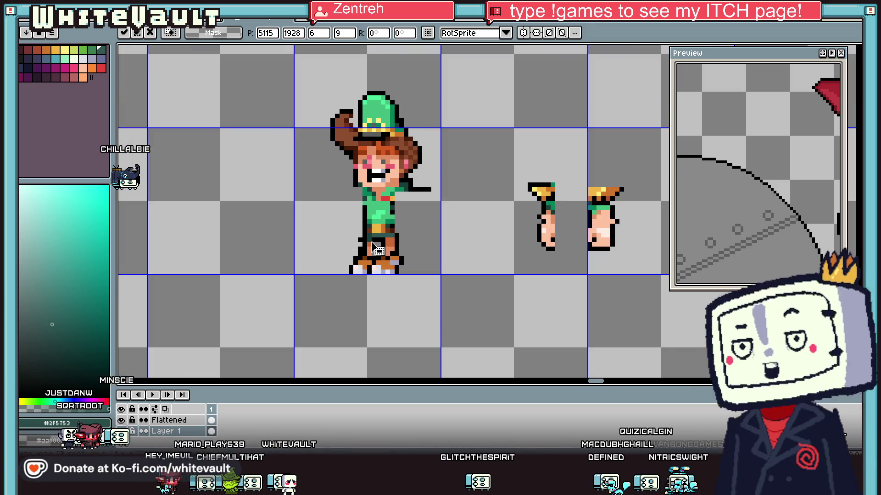
scroll(363, 249, "up", 3)
Step: Patch the gap between the legs with the pencil
left_click(390, 248, "alt")
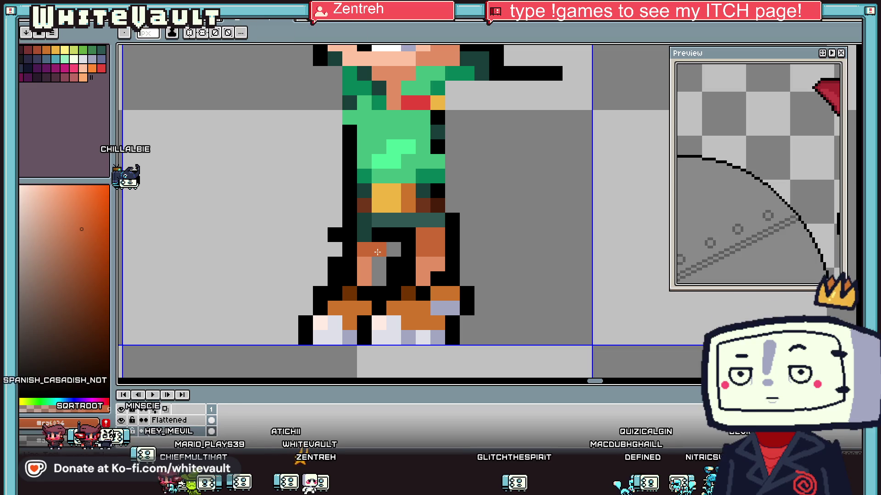
scroll(393, 247, "down", 3)
scroll(403, 242, "up", 2)
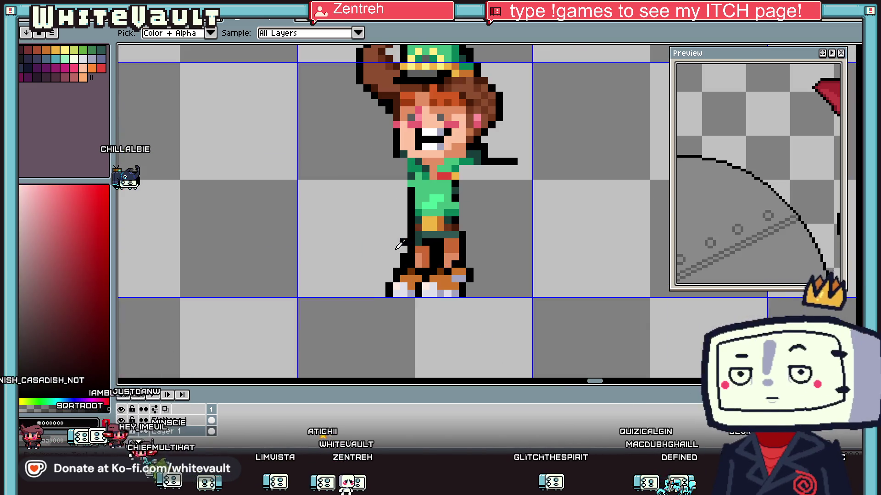
scroll(498, 265, "down", 2)
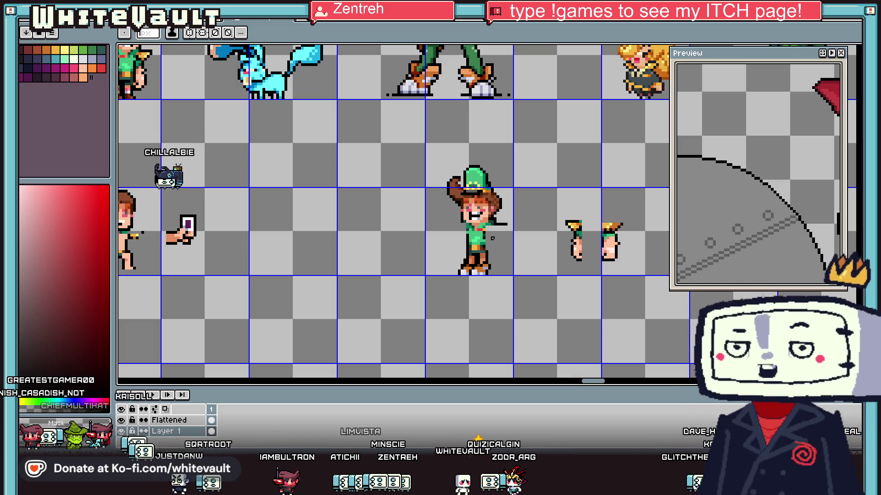
scroll(499, 232, "up", 3)
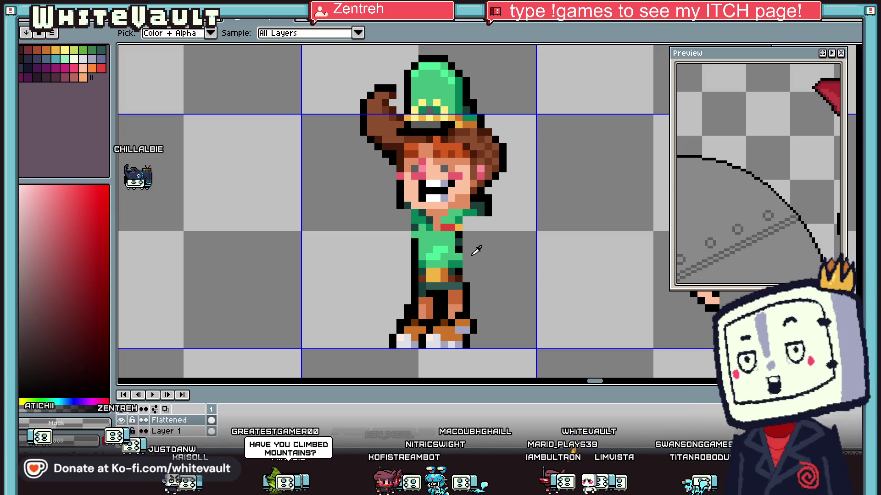
scroll(483, 240, "down", 2)
scroll(477, 257, "up", 4)
Step: Sample a very dark green and the belt's dark teal-green
key("i")
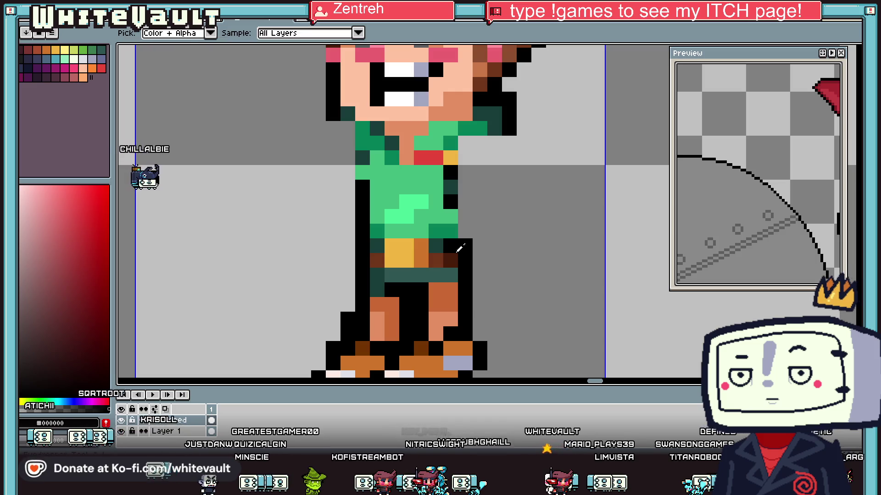
left_click(466, 250)
scroll(487, 246, "down", 5)
scroll(488, 246, "up", 5)
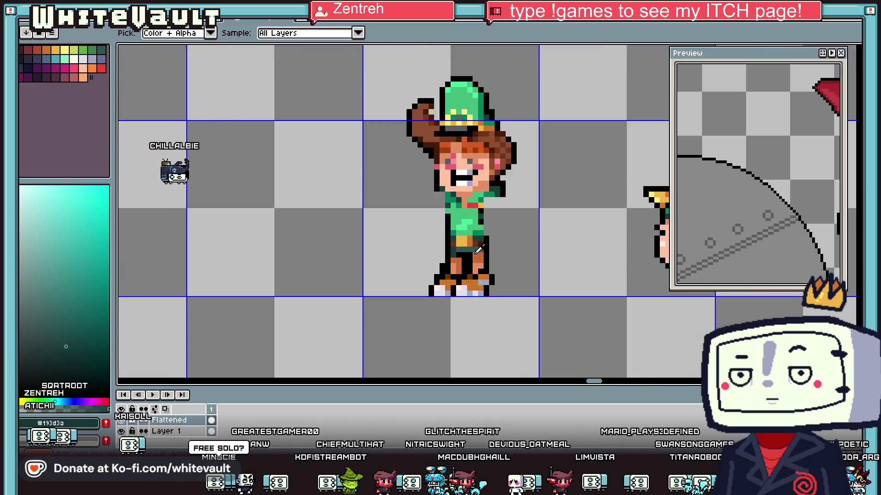
left_click(473, 248)
Step: Sample pale lavender from another sprite and resume drawing with it
key("i")
scroll(486, 257, "down", 3)
scroll(486, 257, "down", 2)
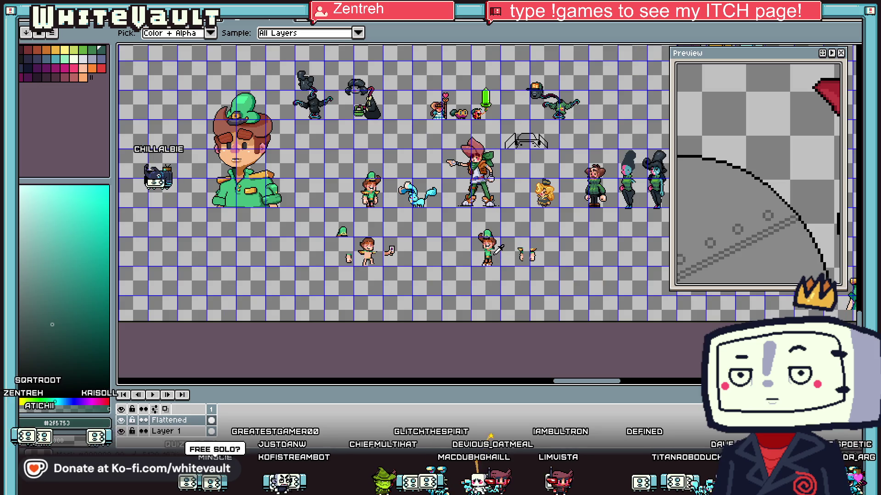
scroll(491, 208, "up", 2)
left_click(509, 346)
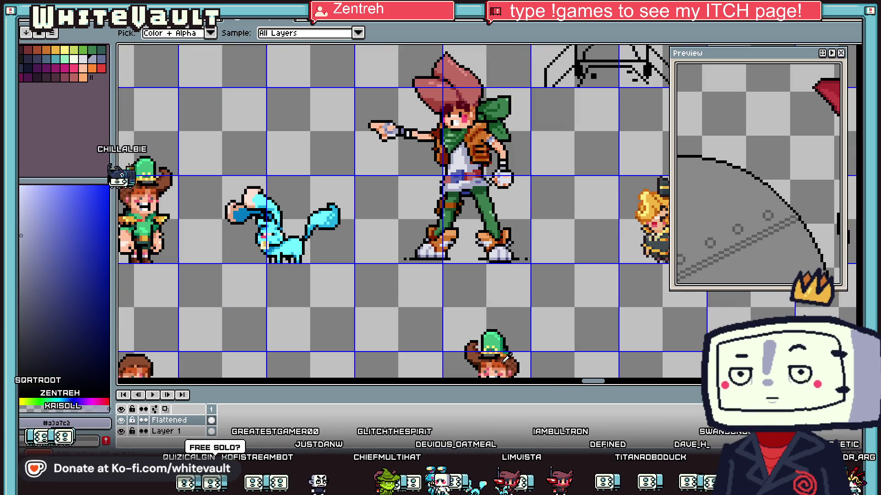
scroll(510, 345, "down", 4)
scroll(508, 340, "up", 2)
scroll(459, 321, "up", 2)
left_click(414, 315)
scroll(415, 316, "up", 1)
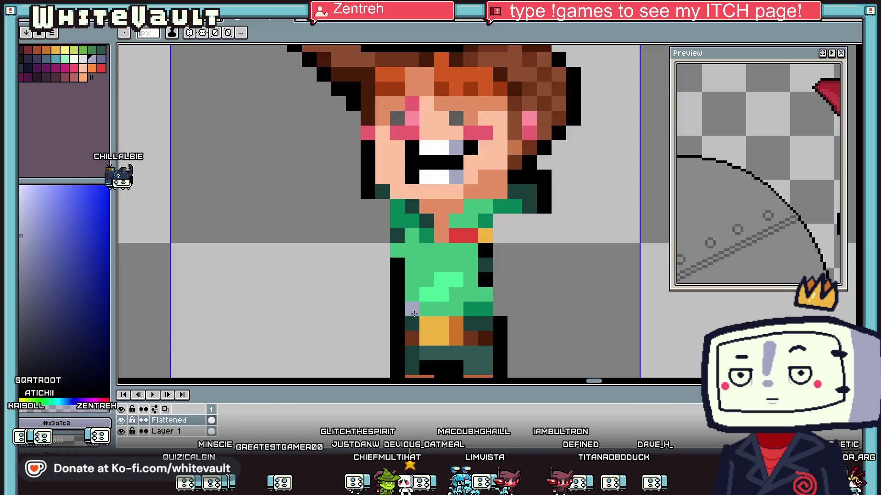
Step: Paint the character's shirt and green belt pixels lavender
mouse_move(451, 324)
left_mouse_down()
mouse_move(501, 328)
mouse_move(453, 232)
mouse_move(415, 221)
mouse_move(399, 265)
mouse_move(482, 291)
left_mouse_up()
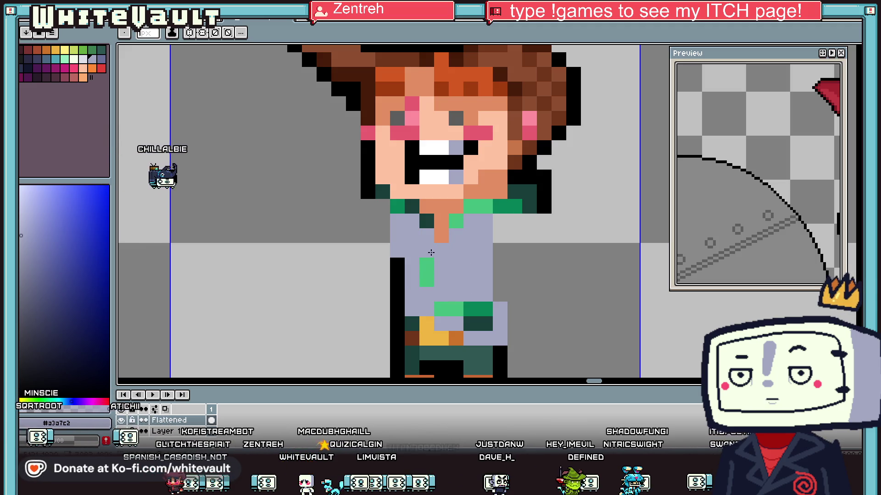
left_click_drag(439, 322, 481, 312)
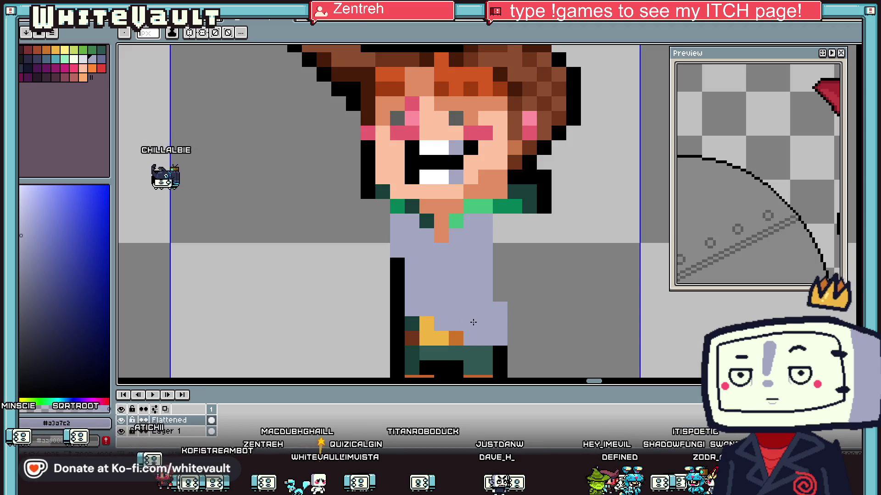
scroll(480, 322, "down", 2)
scroll(463, 327, "up", 2)
Step: Repaint the orange legs as dark green trousers with two shades
left_click(462, 327, "alt")
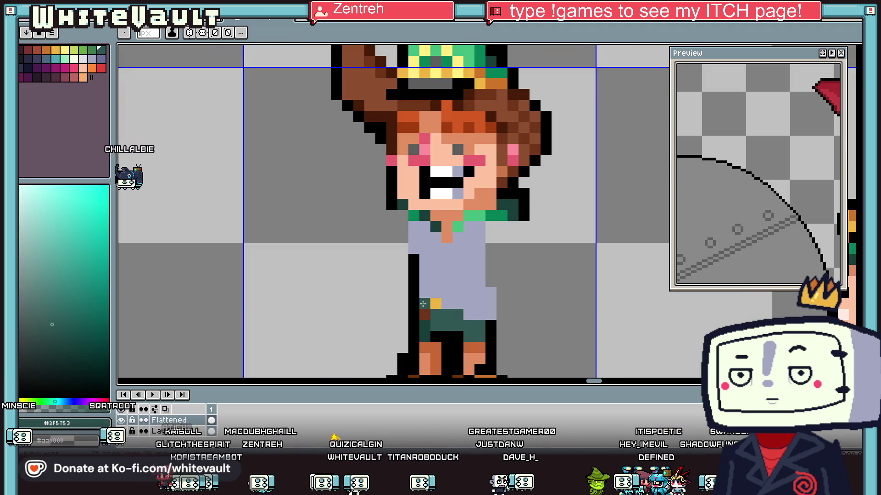
left_click(435, 345, "alt")
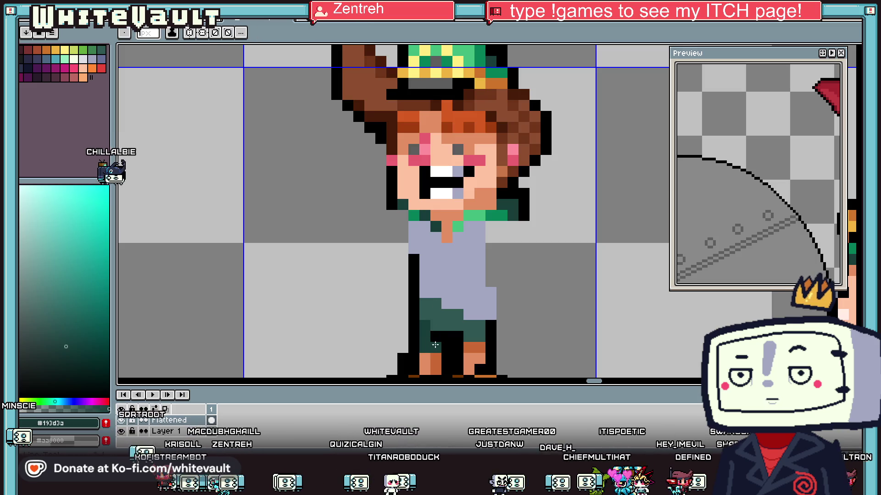
left_click_drag(434, 361, 425, 370)
left_click(452, 321, "alt")
left_click_drag(469, 345, 467, 367)
scroll(477, 342, "down", 1)
scroll(476, 341, "down", 1)
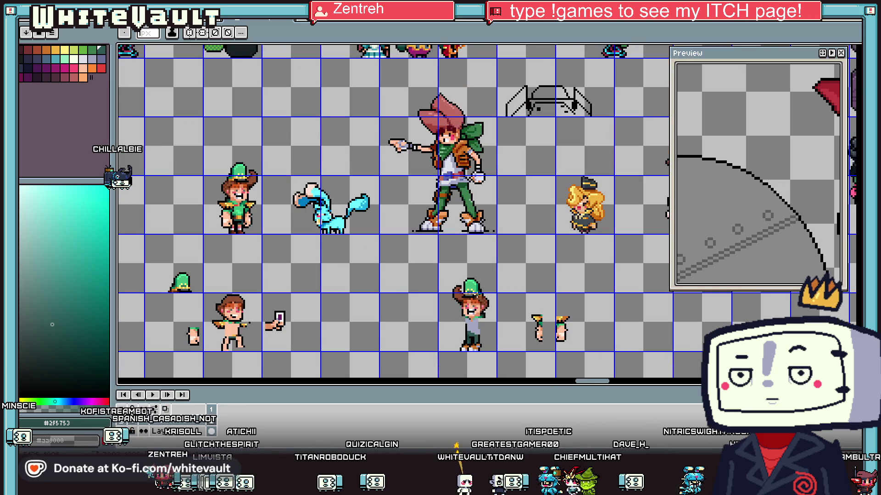
Step: Sample the mid and darkest greens with the Paint Bucket active
left_click(476, 342, "alt")
key("g")
scroll(477, 341, "up", 1)
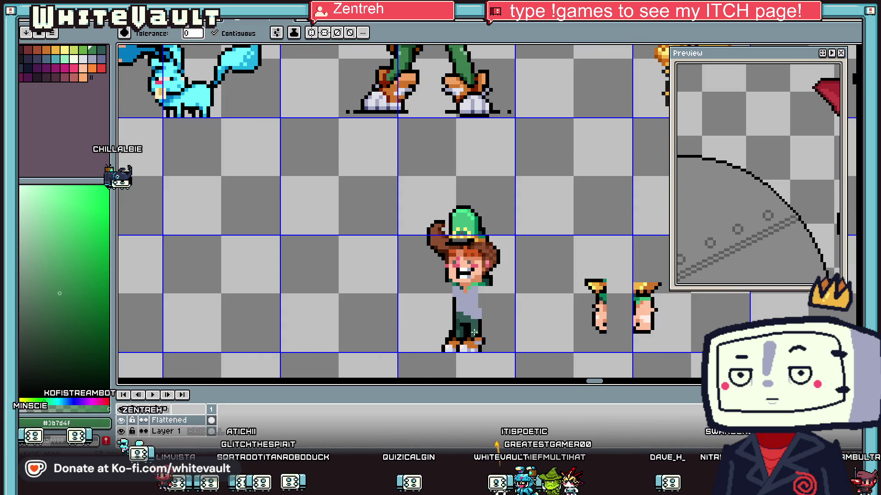
scroll(509, 277, "down", 1)
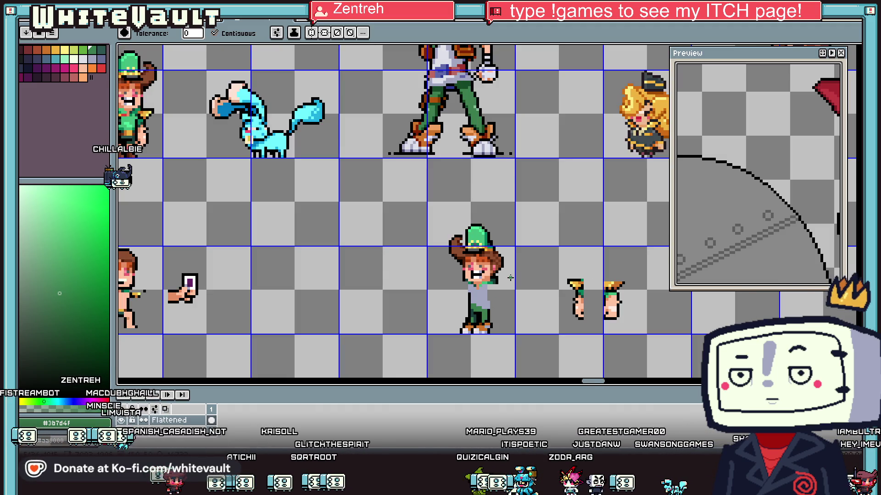
left_click(468, 79, "alt")
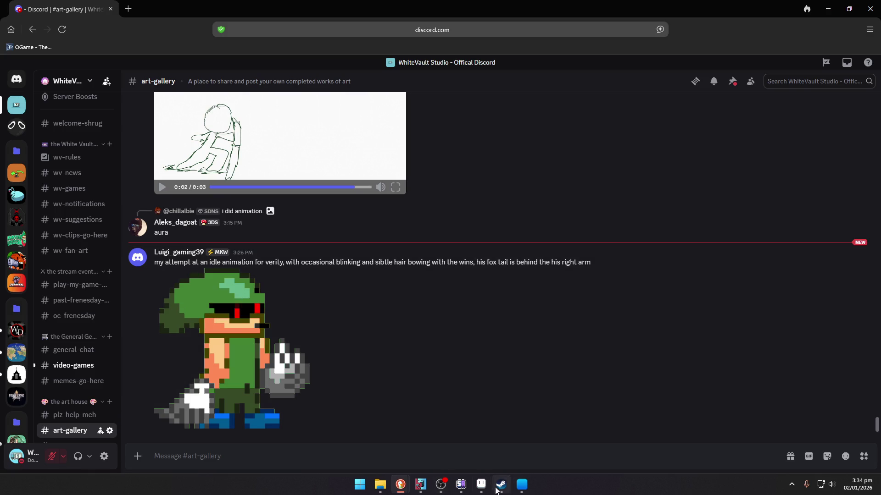
Step: Return to Aseprite and open the Sprite-0003 document, zooming in
left_click(481, 485)
left_click(542, 27)
scroll(492, 177, "up", 3)
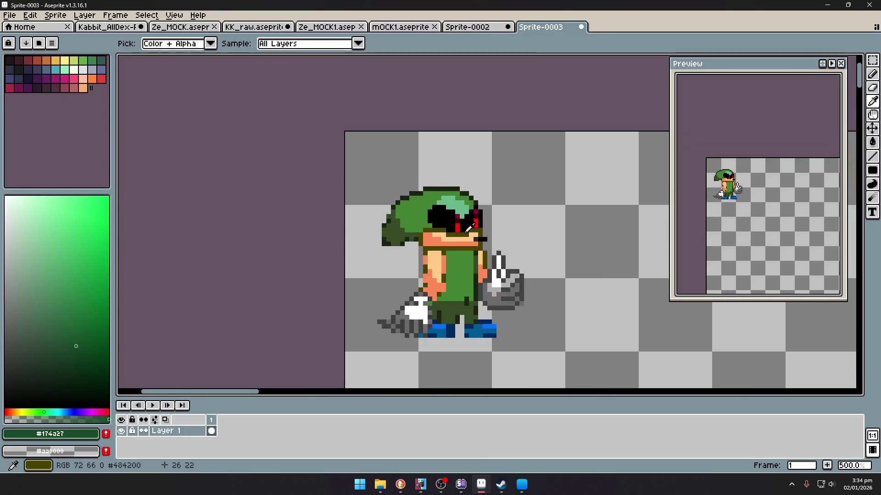
Step: Show the desktop and restore the Aseprite window
scroll(455, 233, "up", 4)
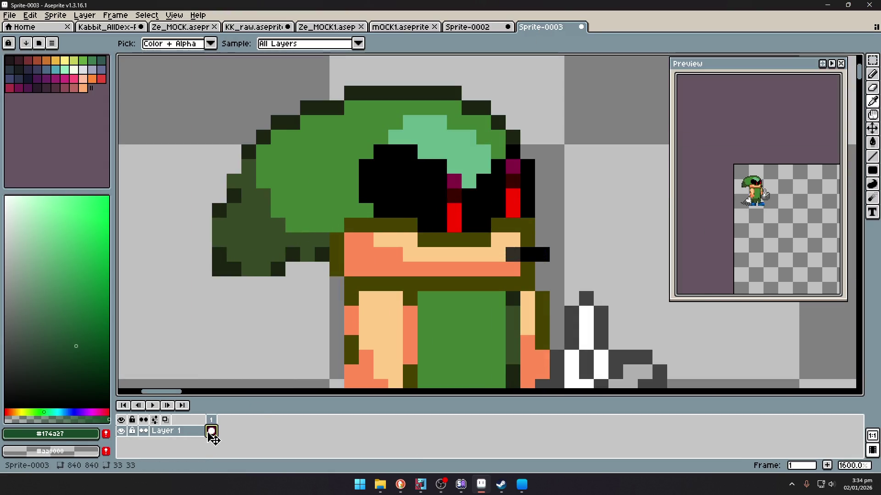
key("super")
key("super")
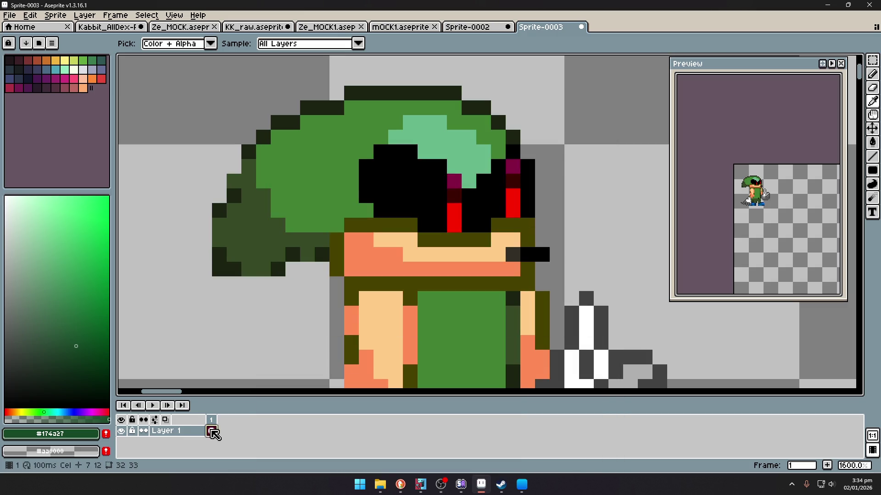
key("super+d")
left_click(480, 484)
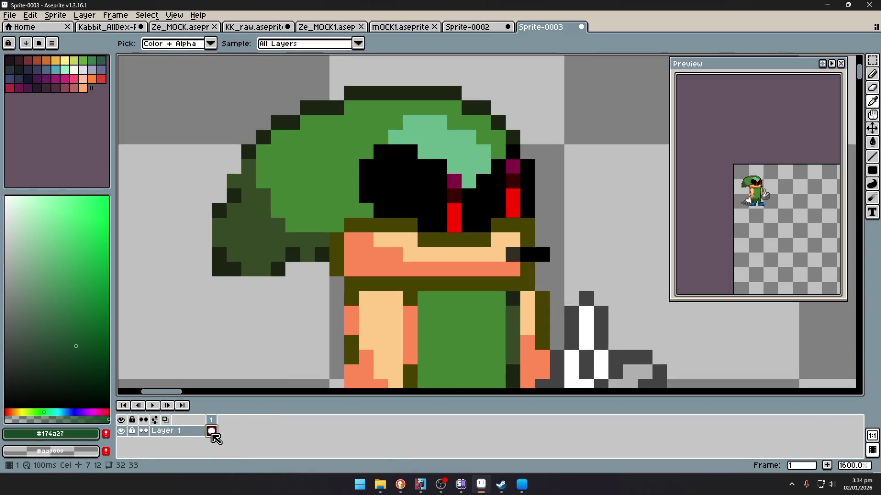
Step: Duplicate the frame 1 cel and add copies until the timeline holds five frames
right_click(212, 433)
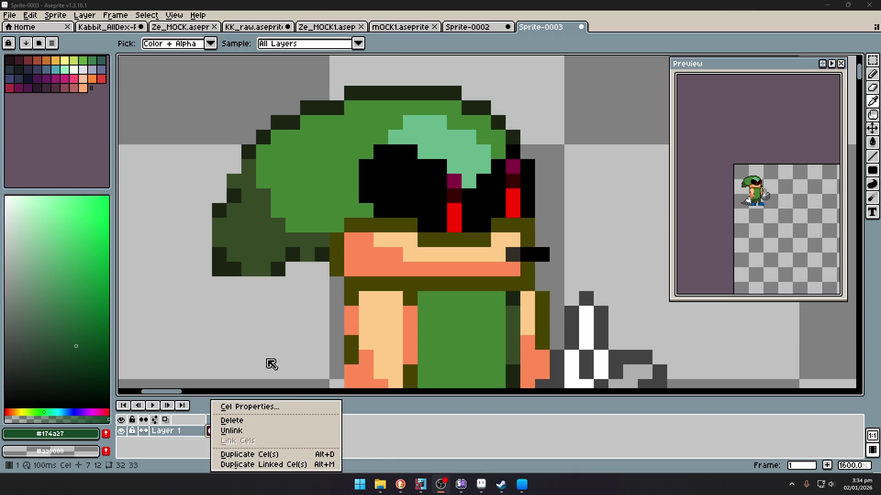
left_click(265, 440)
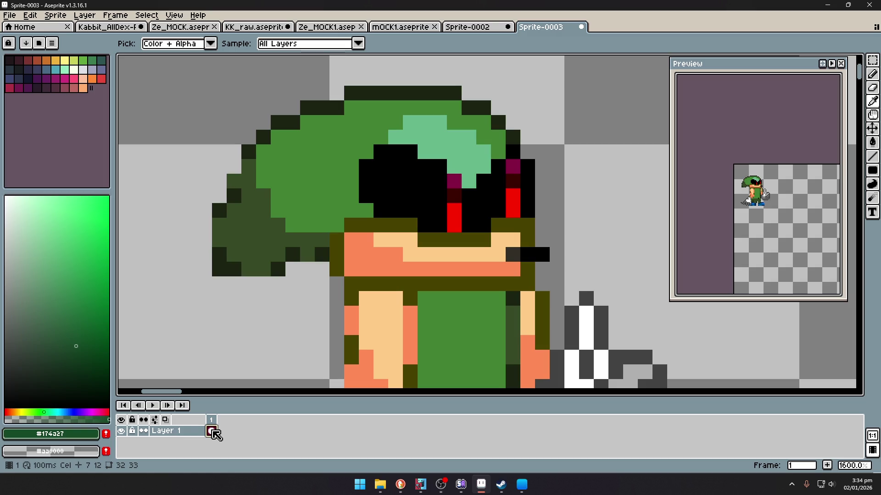
right_click(213, 433)
left_click(265, 457)
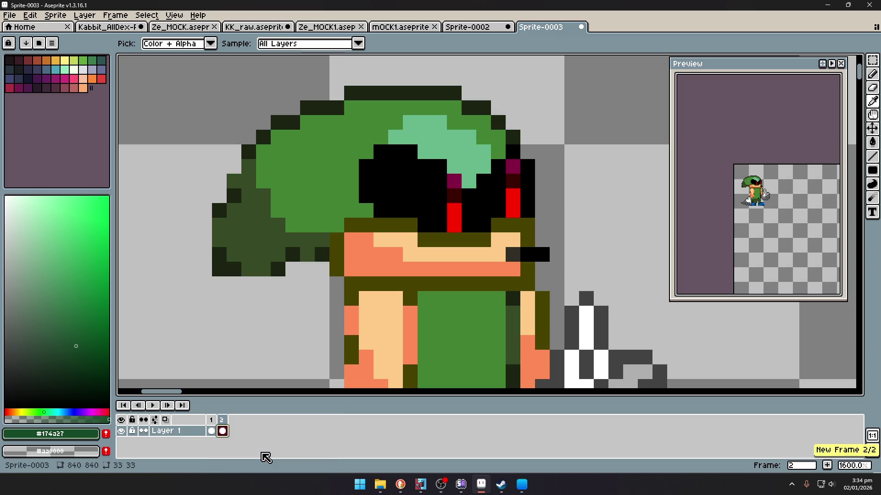
key("alt+n")
key("alt+n")
key("alt+n")
scroll(407, 247, "down", 3)
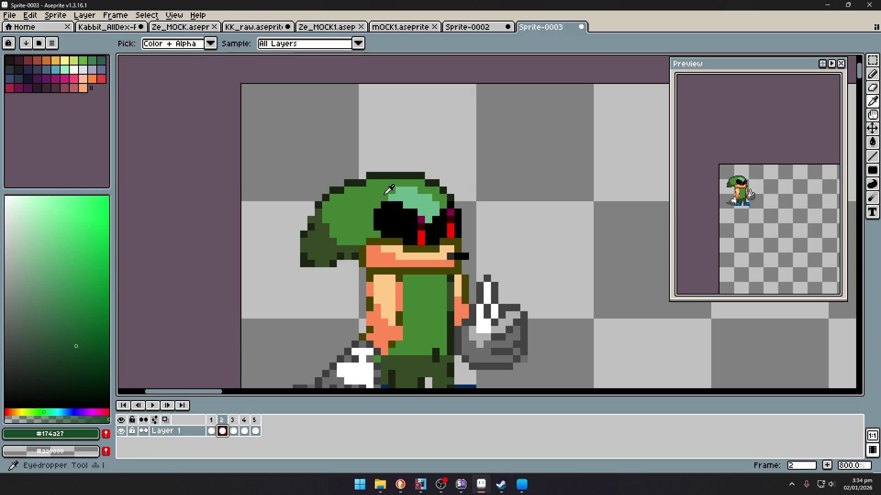
Step: Sample the hair's mid green and undo a stray green pixel near the eye
left_click(389, 190, "alt")
scroll(390, 192, "up", 3)
left_click(471, 215)
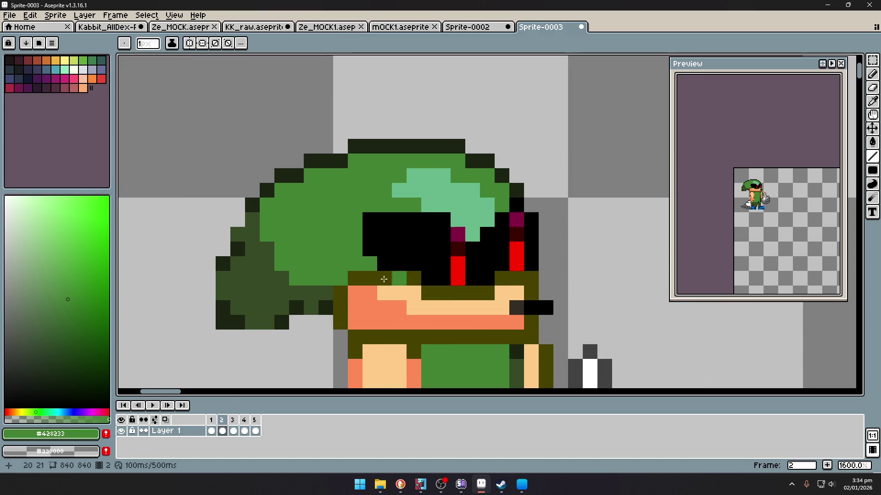
left_click(211, 431)
left_click(222, 431)
key("ctrl+z")
Step: Cover the top of the eyes green on frame 3 for a blink, then review frames 4–5
left_click(234, 432)
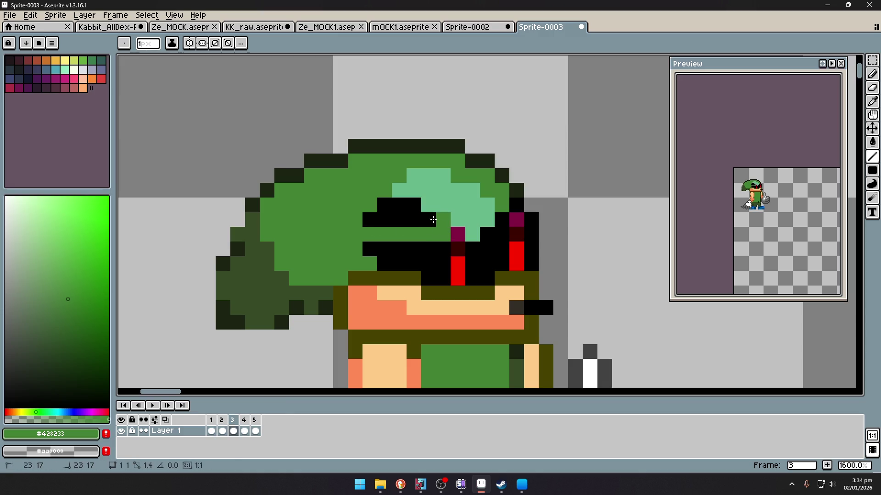
left_click_drag(438, 218, 367, 221)
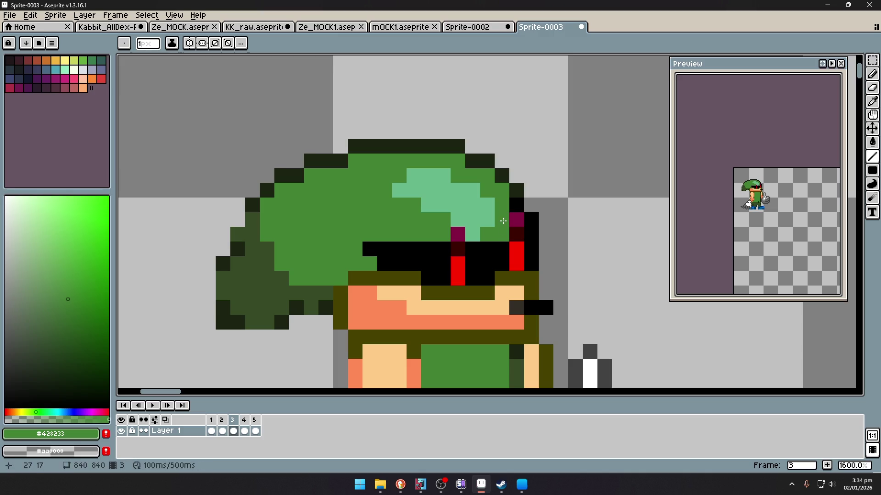
left_click(244, 431)
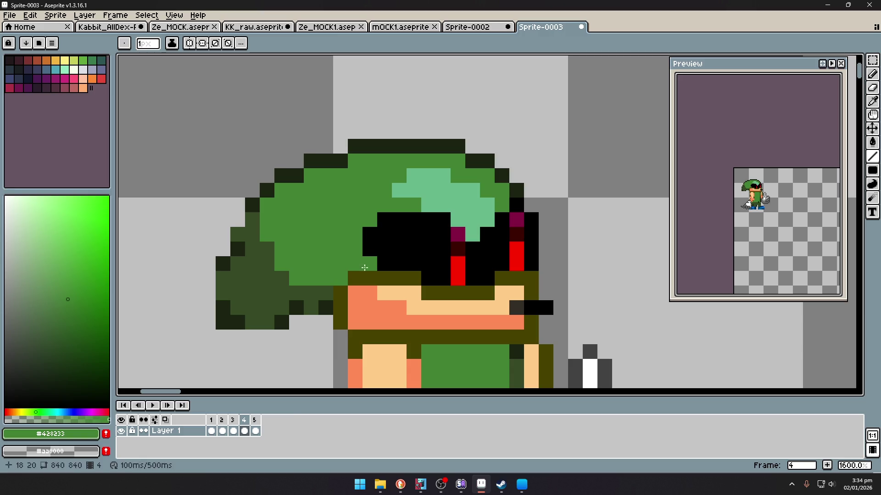
left_click(256, 432)
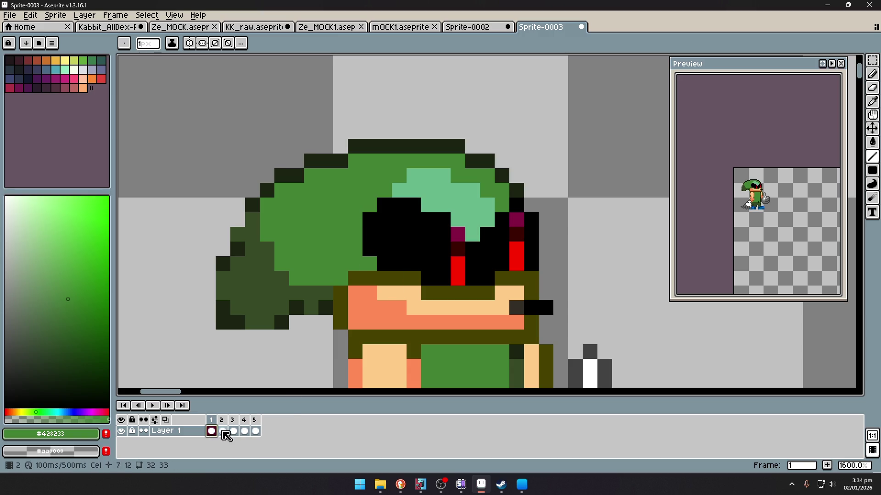
left_click(223, 432)
Step: Repaint the pixels under the eyes green on frames 2 and 3
left_click_drag(432, 276, 422, 297)
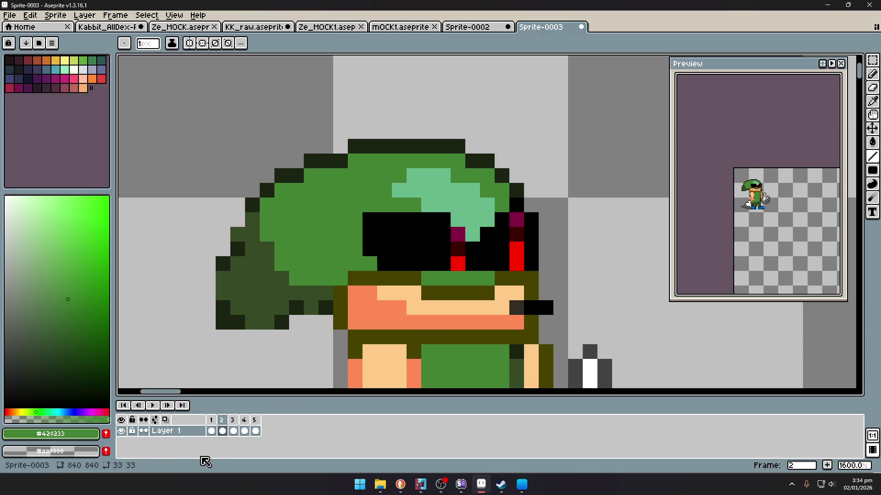
key("Right")
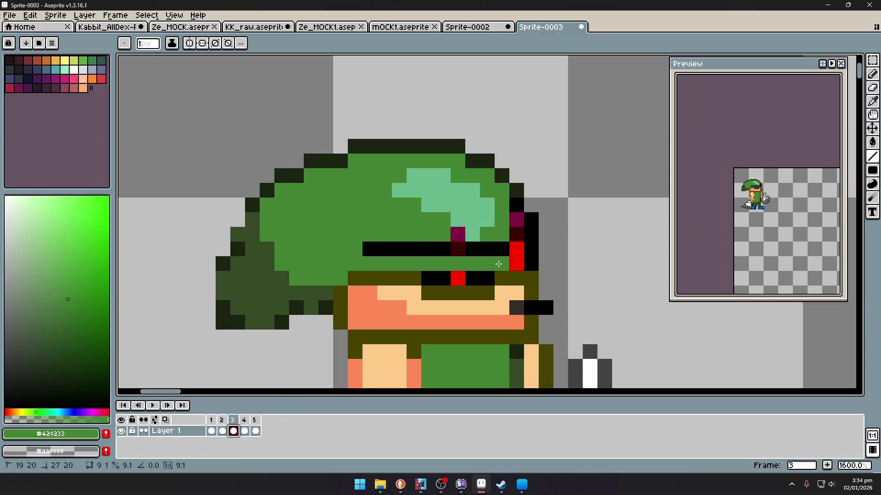
left_click_drag(497, 264, 424, 281)
left_click(243, 434)
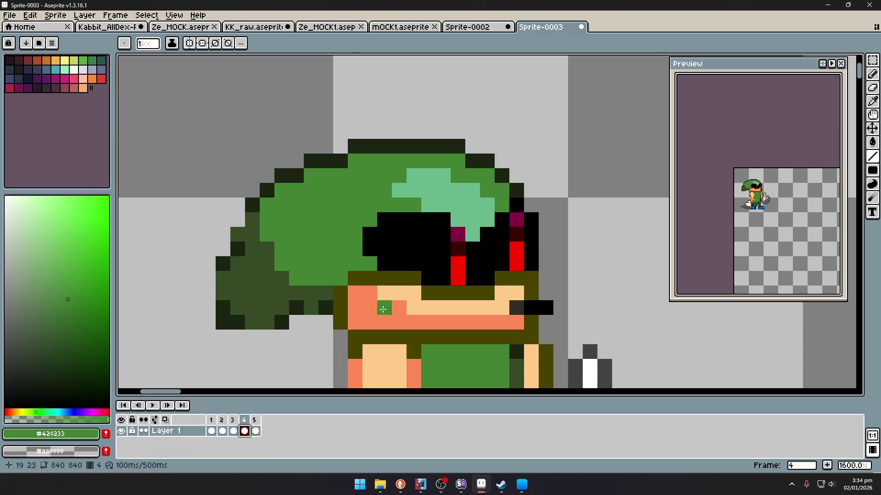
key("i")
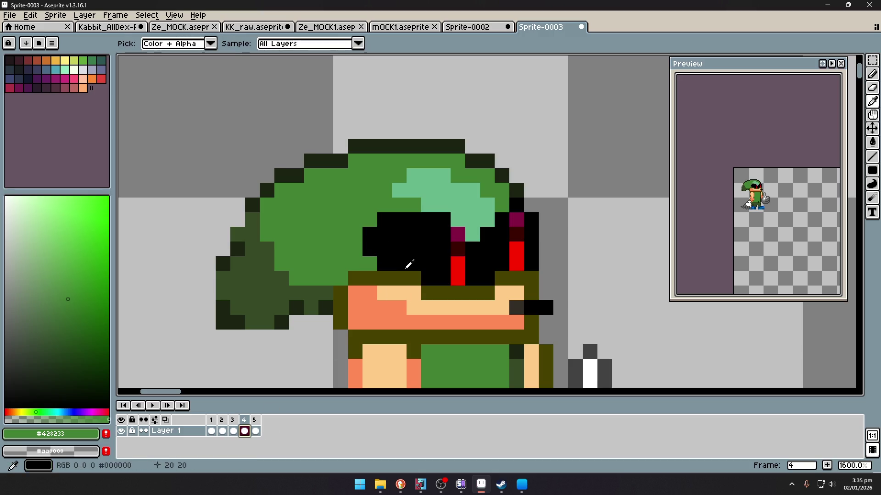
scroll(756, 196, "up", 3)
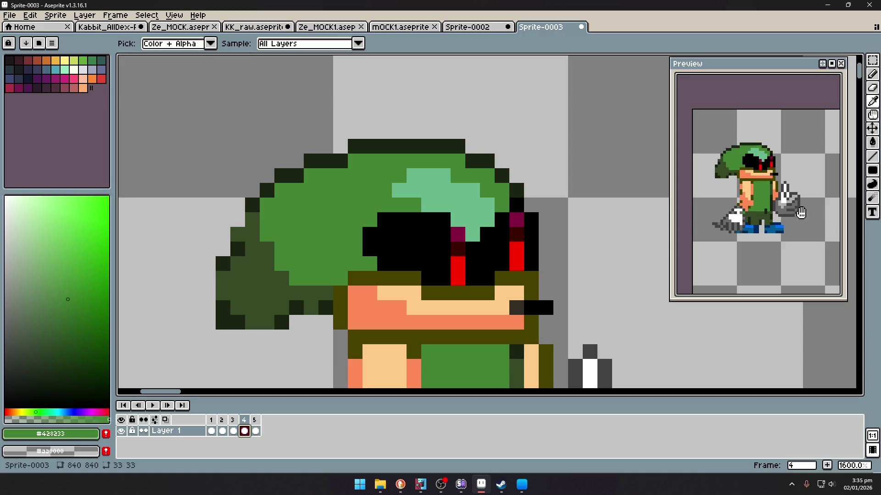
Step: Compare frames, then paint the two magenta eye pixels green on frame 3
left_click(227, 433)
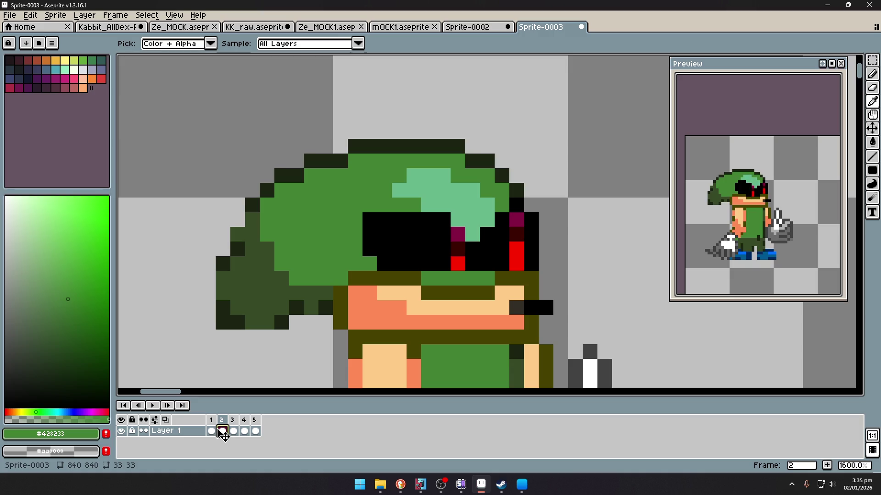
left_click(211, 431)
left_click(222, 431)
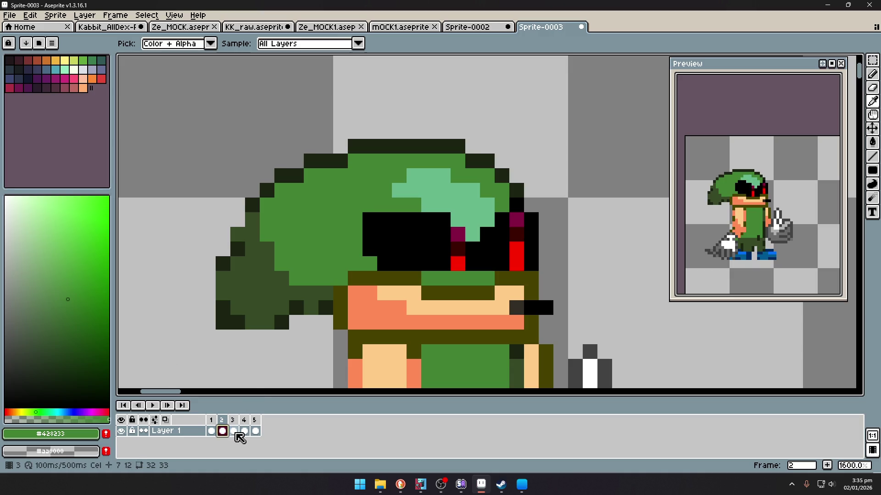
left_click(234, 432)
scroll(497, 222, "up", 2)
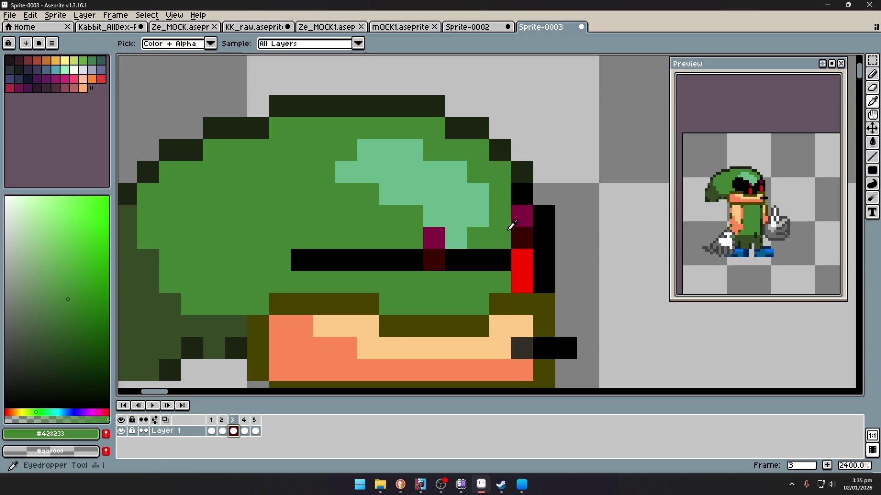
key("b")
left_click(435, 237)
left_click(514, 216)
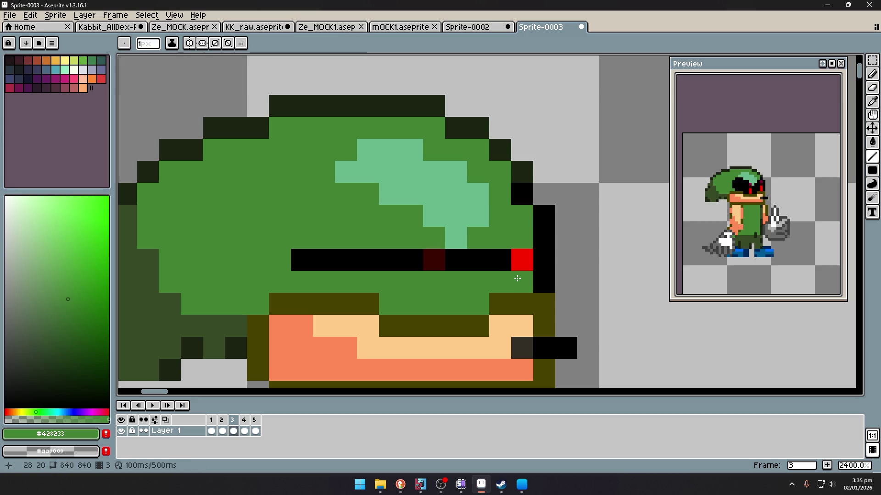
Step: Re-sample black and the hat green, then switch to the Sprite-0002 document
left_click(505, 257, "alt")
left_click(224, 431)
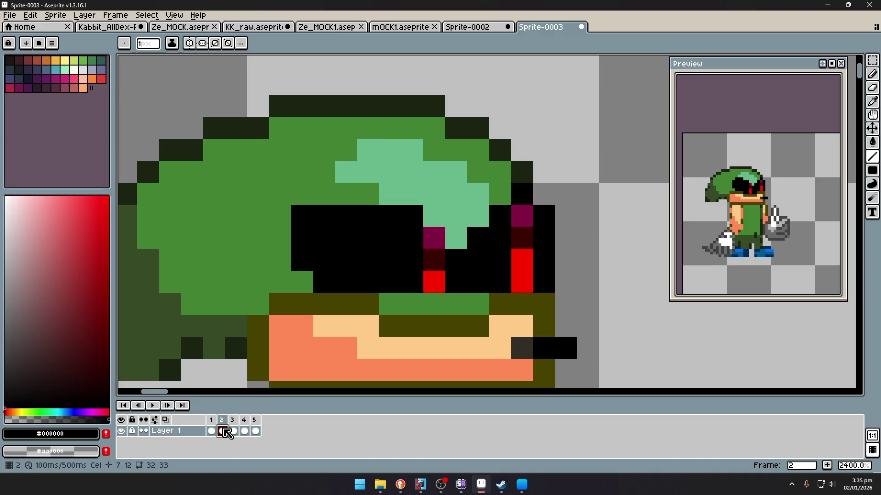
left_click(507, 190, "alt")
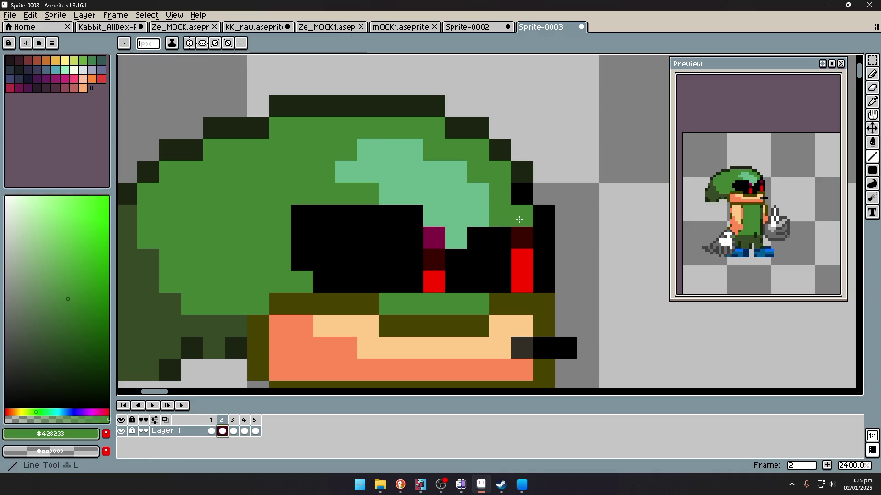
scroll(542, 233, "down", 7)
scroll(542, 233, "down", 1)
scroll(761, 239, "down", 2)
scroll(760, 240, "up", 1)
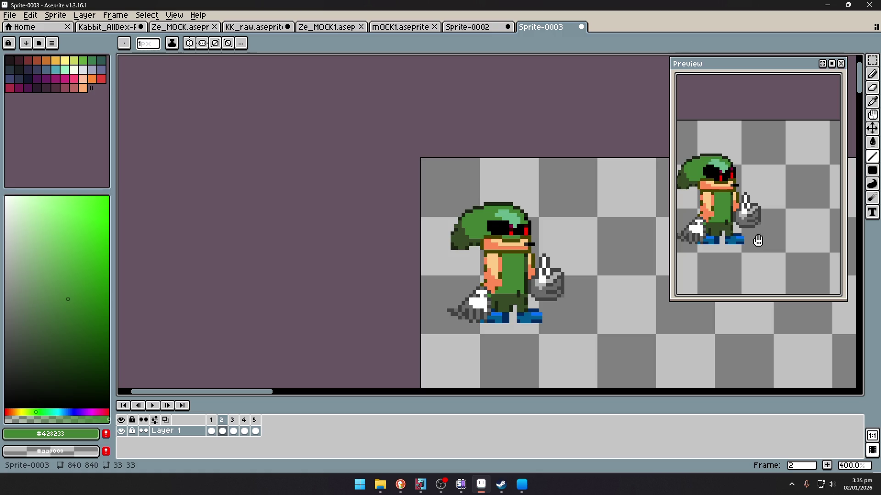
left_click(476, 29)
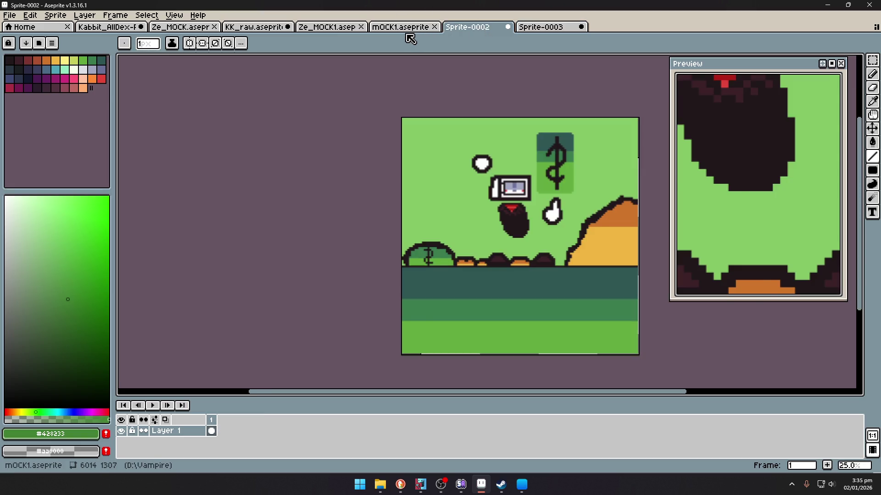
left_click(404, 27)
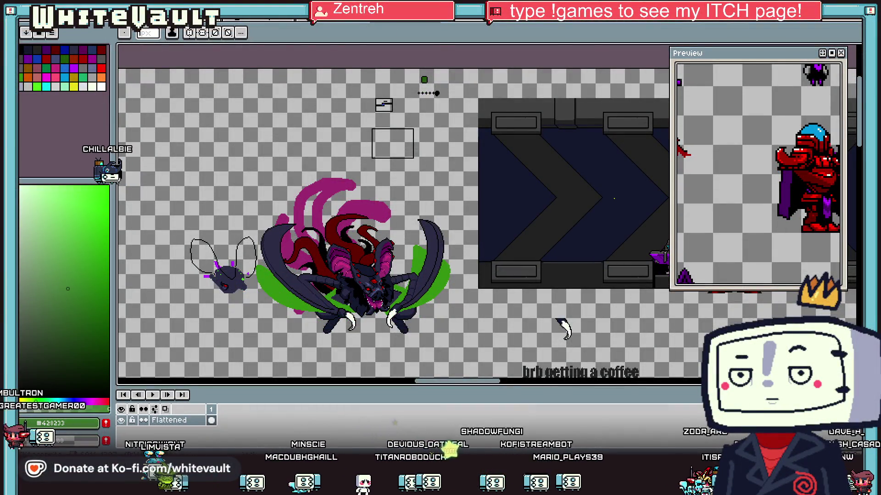
Step: Cycle to the character sheet and zoom and pan onto the green-hat character
key("ctrl+Tab")
key("ctrl+Tab")
key("ctrl+Tab")
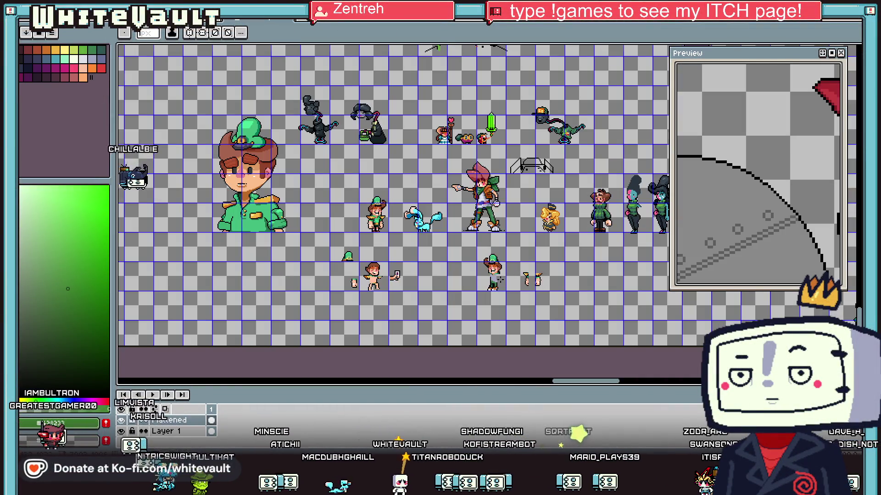
scroll(501, 278, "up", 5)
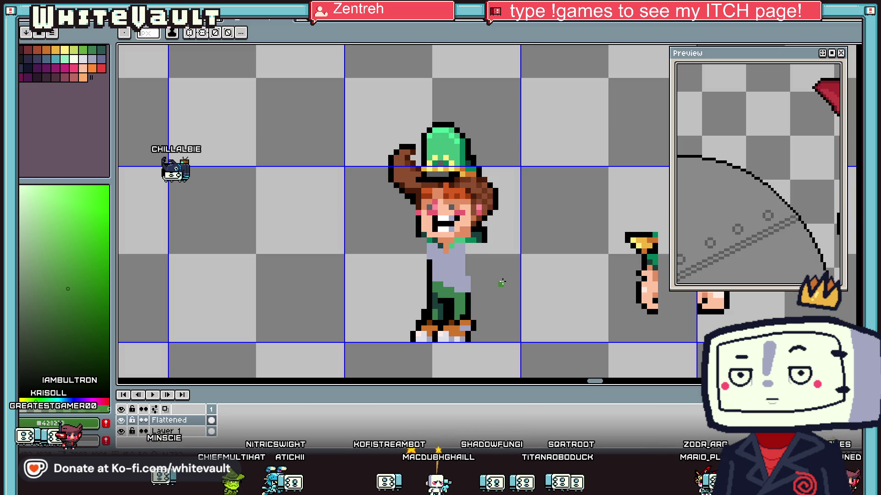
key("i")
scroll(497, 240, "down", 2)
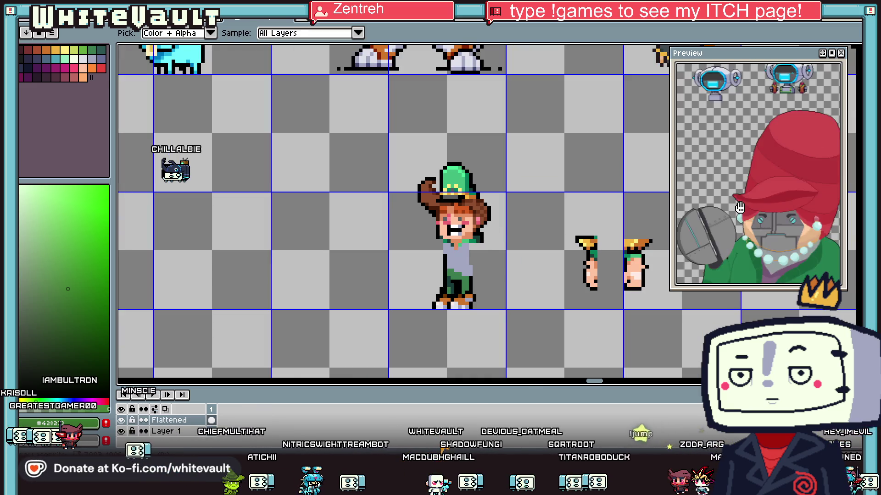
left_click_drag(740, 208, 792, 216)
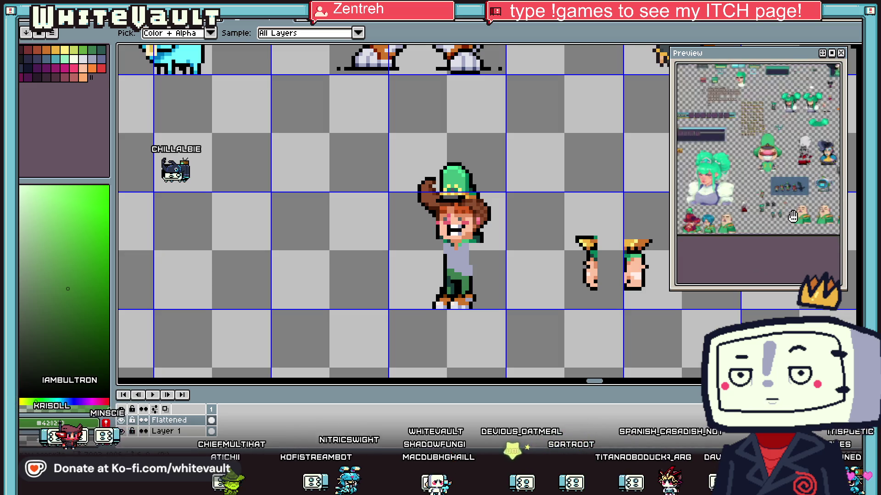
scroll(792, 216, "up", 1)
scroll(793, 217, "up", 1)
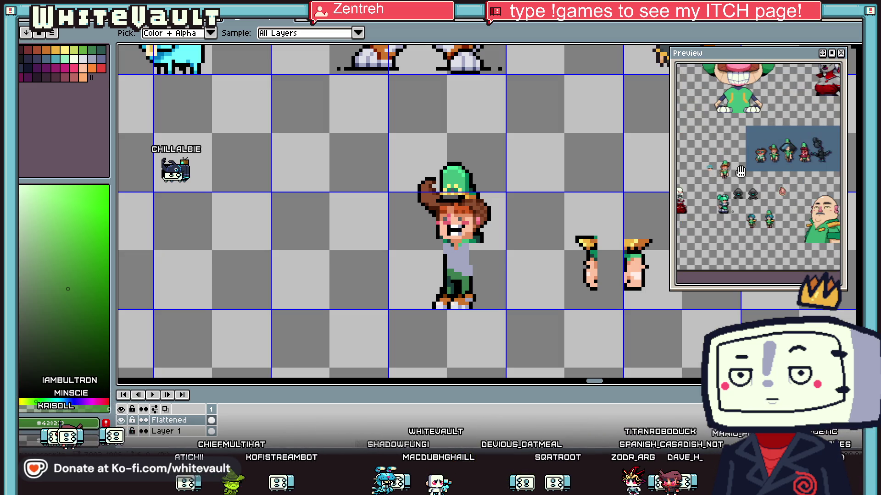
scroll(781, 201, "down", 1)
scroll(779, 204, "up", 1)
scroll(770, 211, "up", 1)
scroll(766, 214, "down", 2)
scroll(765, 213, "down", 1)
scroll(763, 213, "up", 2)
scroll(761, 213, "down", 1)
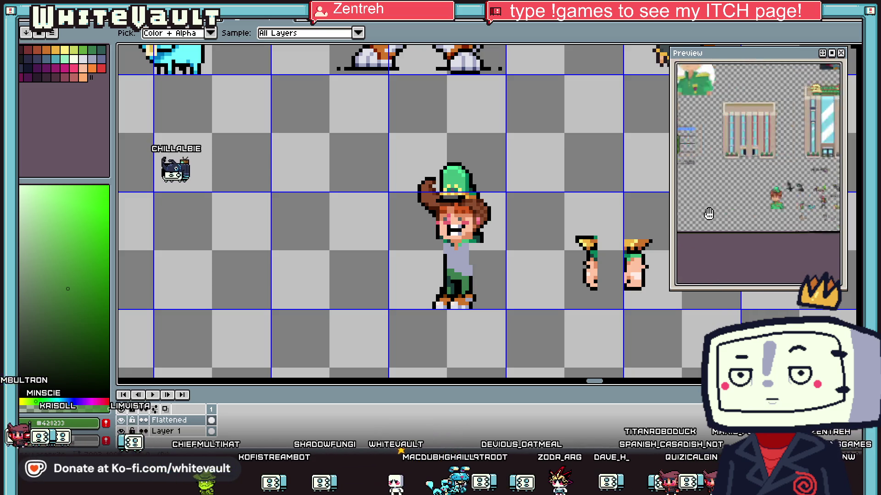
scroll(756, 210, "up", 1)
scroll(752, 207, "up", 1)
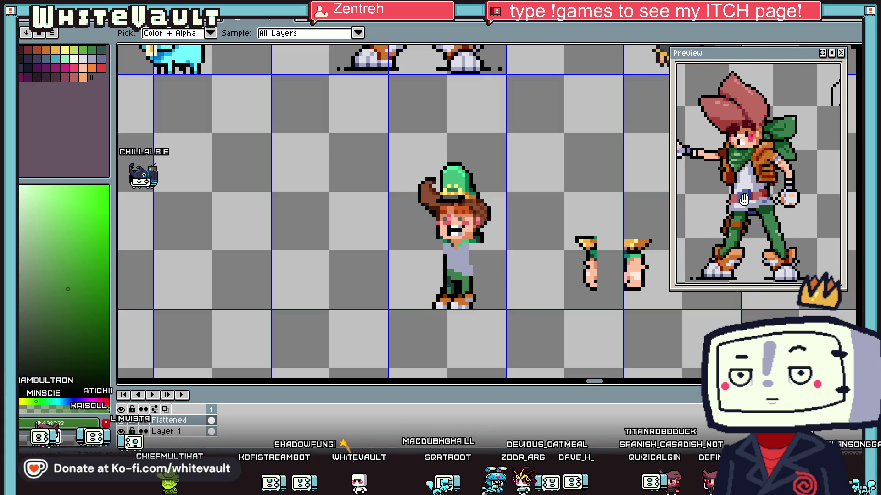
scroll(744, 199, "down", 1)
scroll(479, 242, "up", 1)
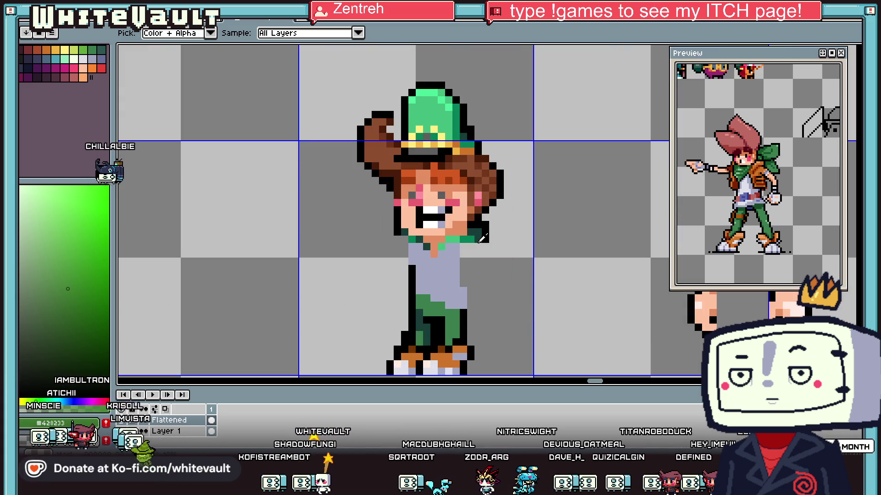
scroll(490, 235, "up", 1)
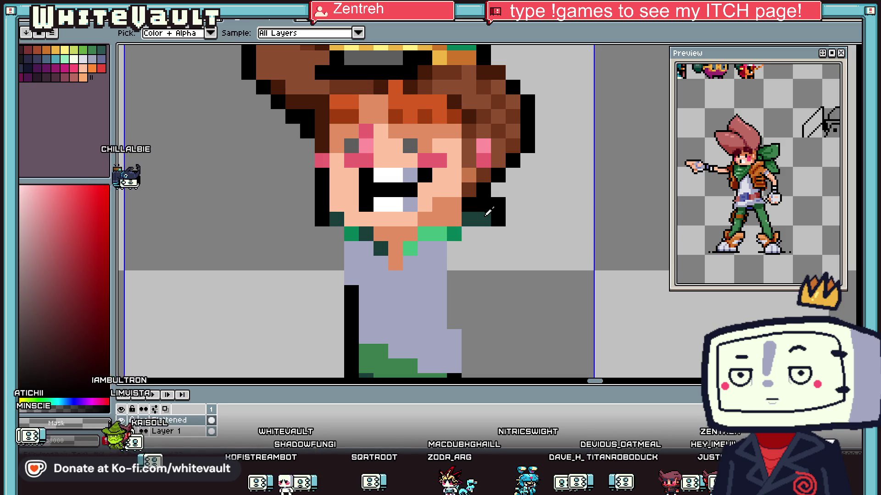
scroll(481, 202, "down", 3)
scroll(477, 198, "up", 2)
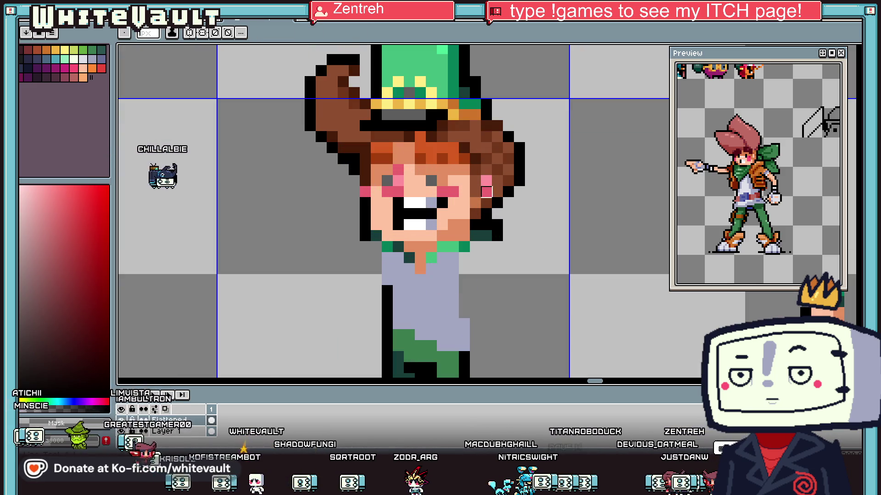
left_click(477, 198, "alt")
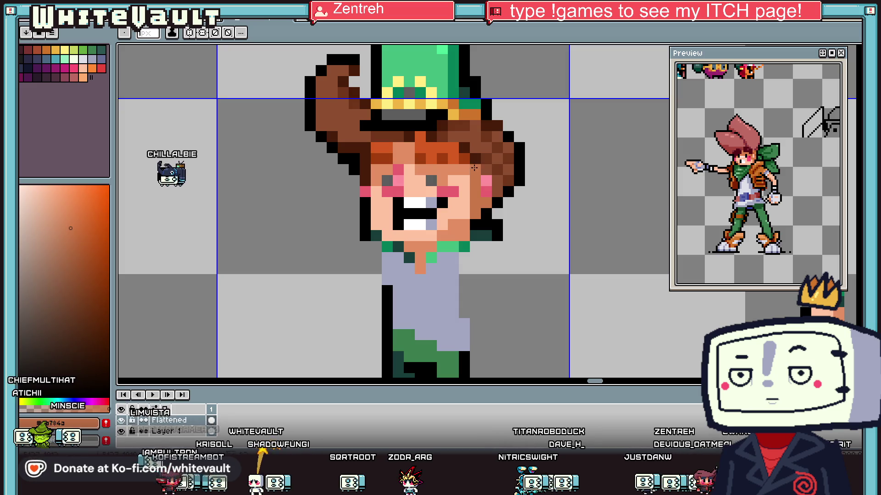
left_click(499, 185, "alt")
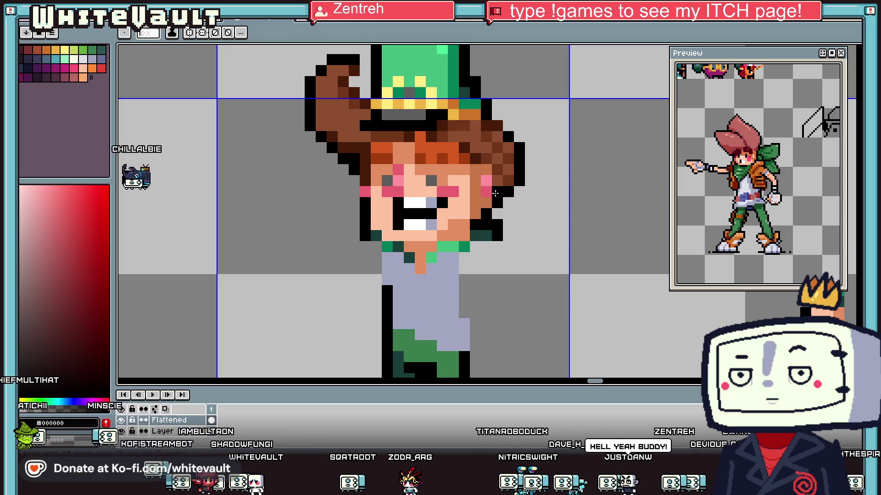
left_click(499, 185)
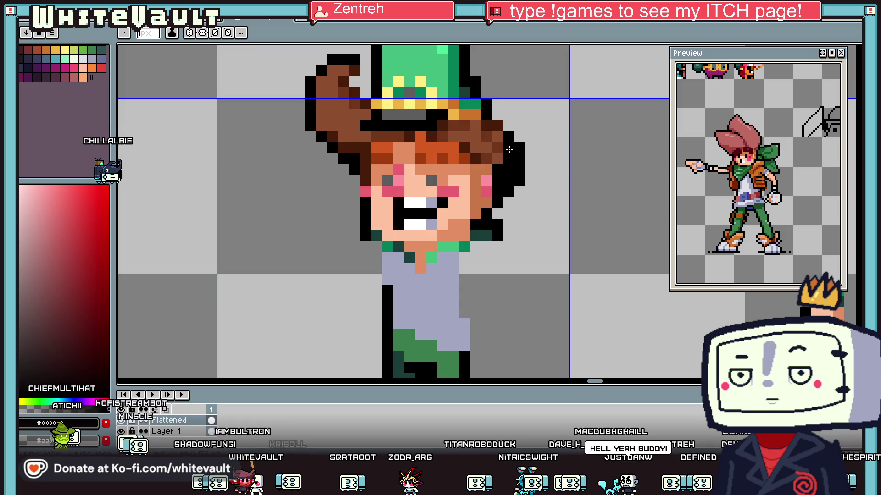
key("ctrl+z")
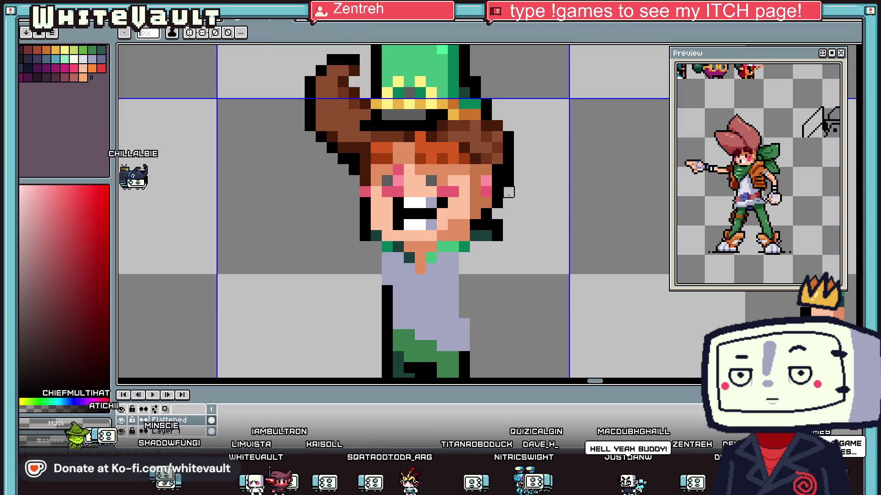
key("alt")
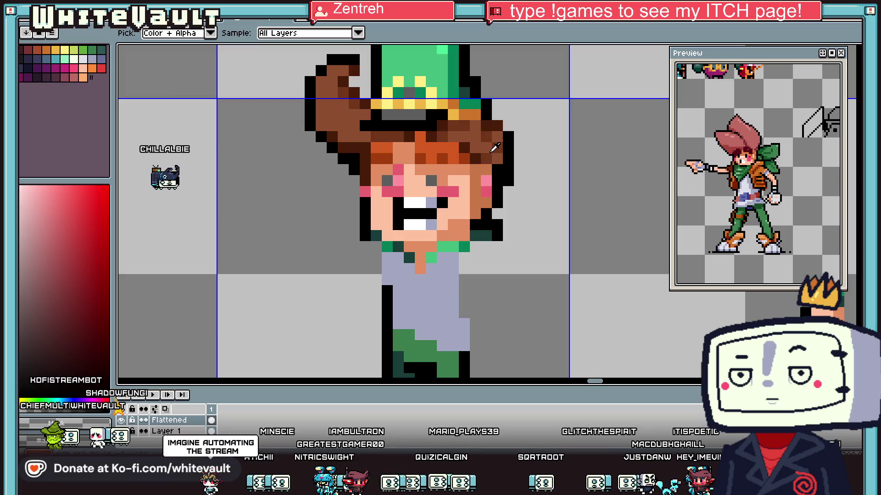
scroll(535, 142, "down", 2)
scroll(541, 156, "up", 2)
key("b")
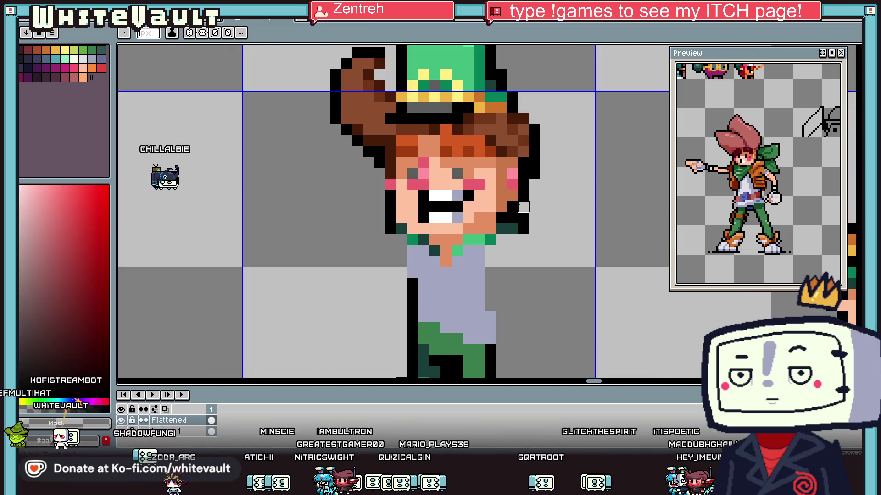
key("i")
scroll(523, 217, "down", 3)
scroll(523, 217, "down", 3)
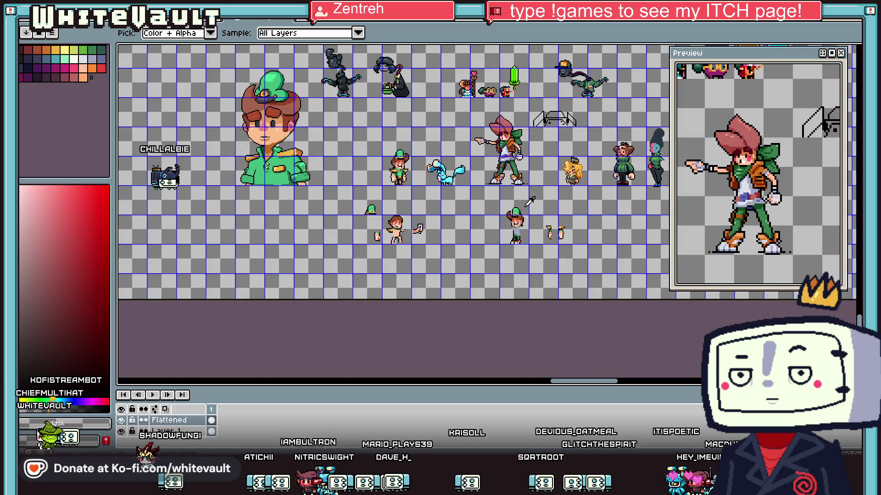
scroll(513, 137, "up", 1)
key("shift+q")
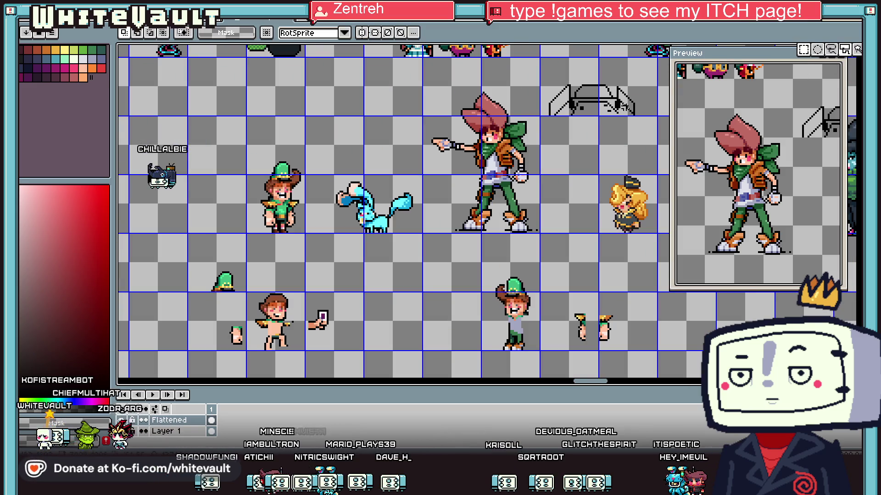
Step: Lasso the loose jacket piece and drop it onto the character's body
scroll(513, 137, "up", 1)
scroll(513, 138, "up", 1)
mouse_move(511, 137)
left_mouse_down()
mouse_move(459, 360)
mouse_move(555, 226)
left_mouse_up()
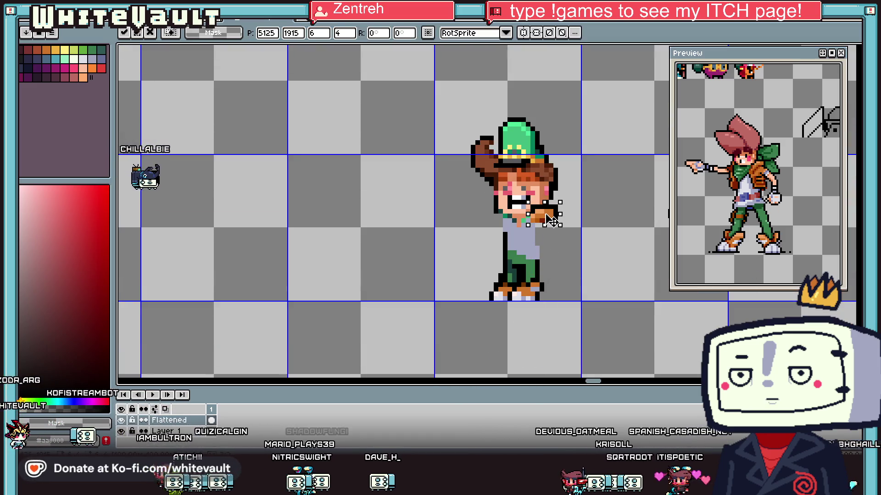
scroll(554, 225, "up", 1)
key("Return")
Step: Pencil black jacket outlines diagonally down the shirt and along its right side
key("i")
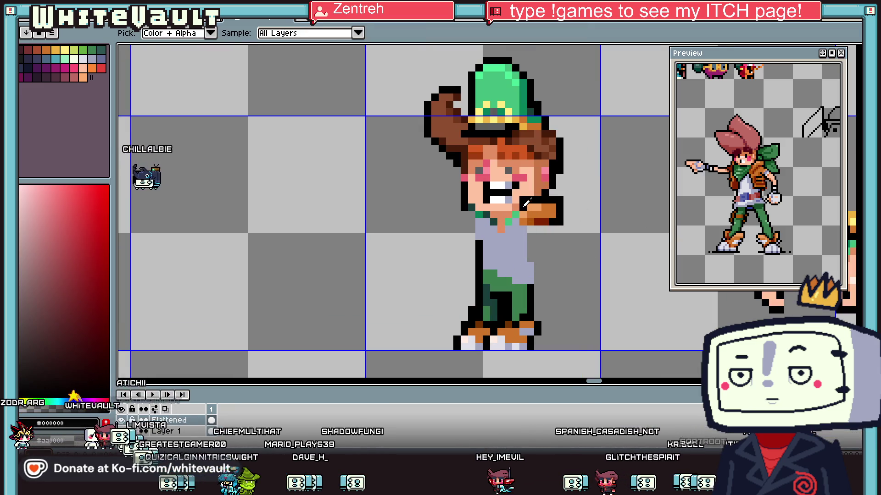
key("m")
scroll(516, 215, "up", 1)
scroll(516, 216, "up", 1)
mouse_move(499, 241)
left_mouse_down()
mouse_move(527, 300)
mouse_move(558, 301)
left_mouse_up()
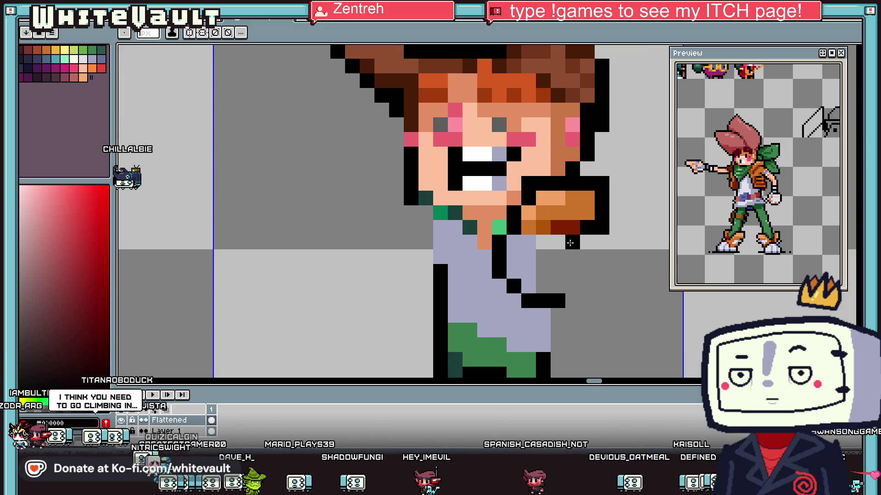
left_click_drag(571, 243, 587, 300)
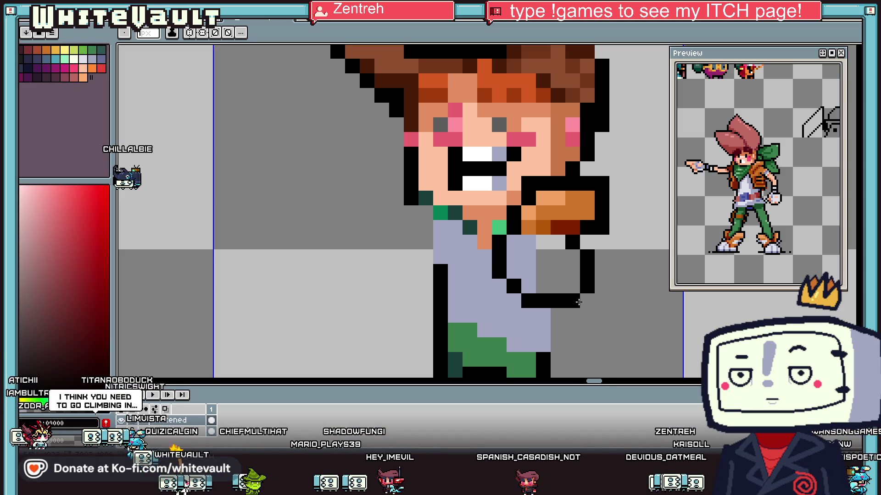
Step: Paint a dark-red block and fill the outlined shirt area with orange-brown
key("alt")
left_click(565, 227, "alt")
left_click_drag(543, 272, 557, 271)
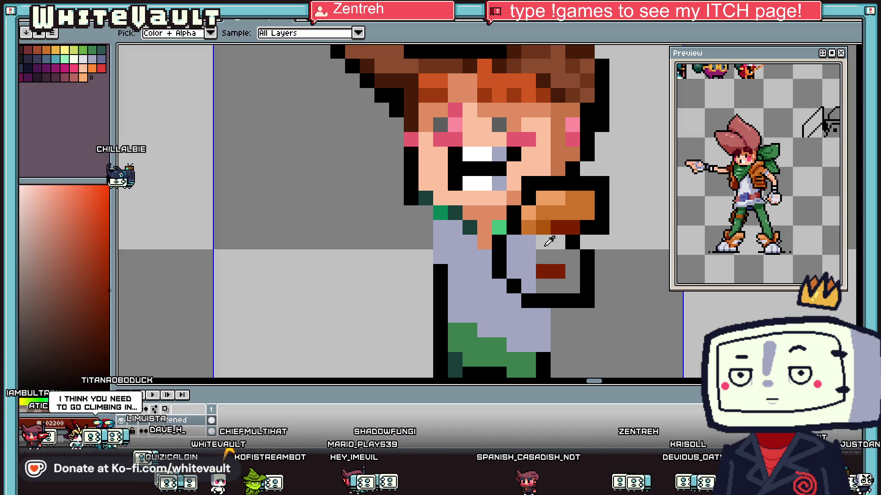
left_click(547, 236, "alt")
mouse_move(547, 238)
left_mouse_down()
mouse_move(564, 285)
mouse_move(518, 246)
left_mouse_up()
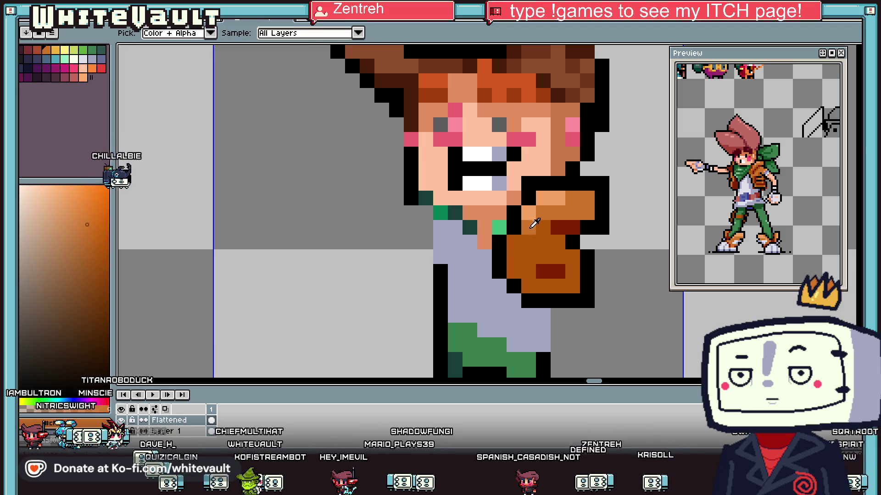
Step: Eyedrop the dark teal trouser colour and the sprite's orange tone
scroll(556, 281, "down", 1)
left_click(557, 281, "alt")
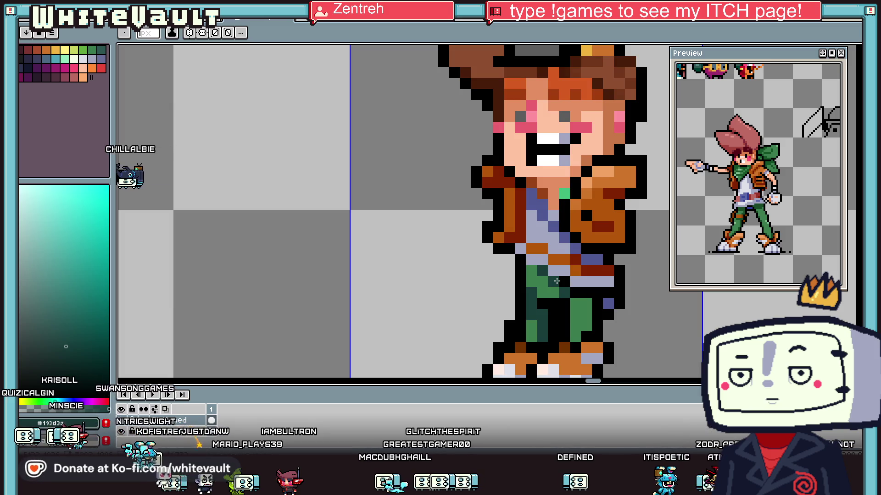
key("i")
scroll(556, 281, "down", 1)
scroll(557, 266, "down", 1)
scroll(559, 239, "up", 1)
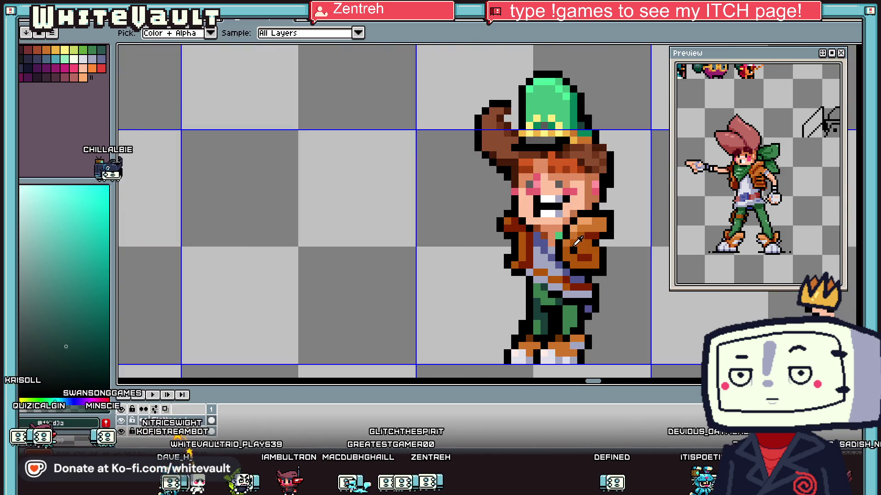
scroll(562, 222, "up", 2)
left_click(558, 225)
scroll(596, 238, "down", 3)
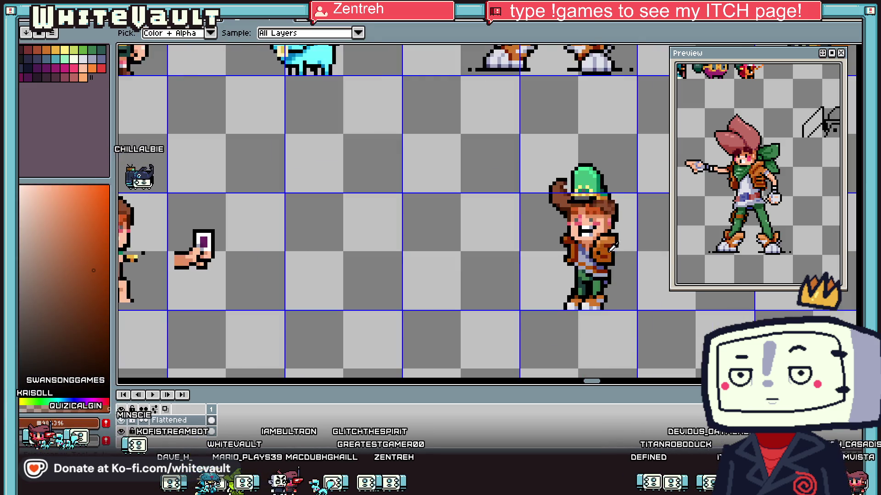
scroll(616, 252, "down", 1)
scroll(618, 248, "up", 2)
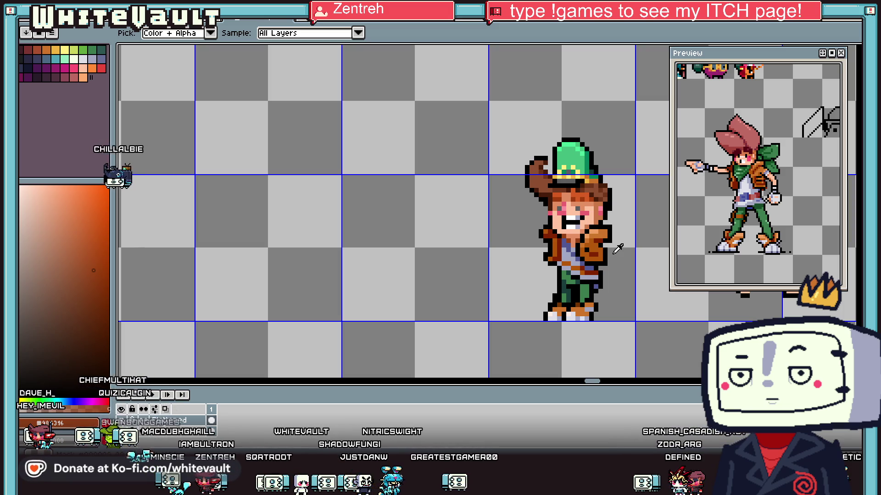
Step: Eyedrop white from the teeth and paint two mouth pixels white
left_click(618, 248)
scroll(618, 248, "down", 2)
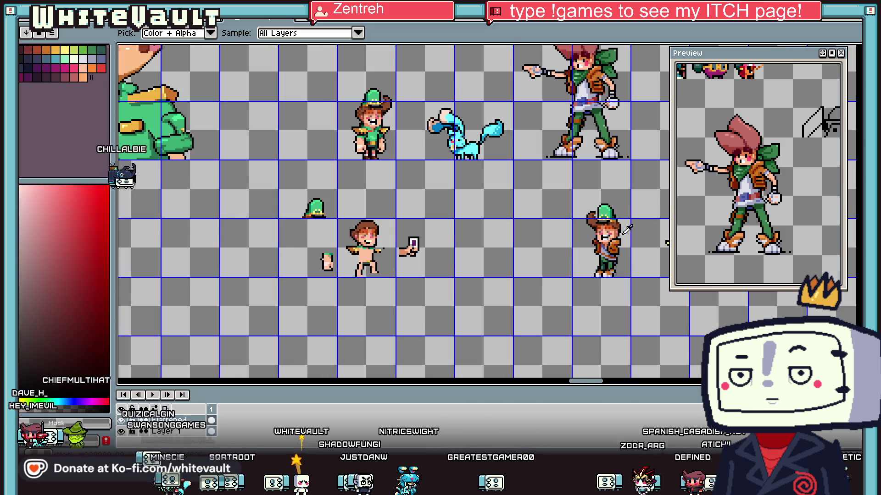
scroll(613, 230, "up", 2)
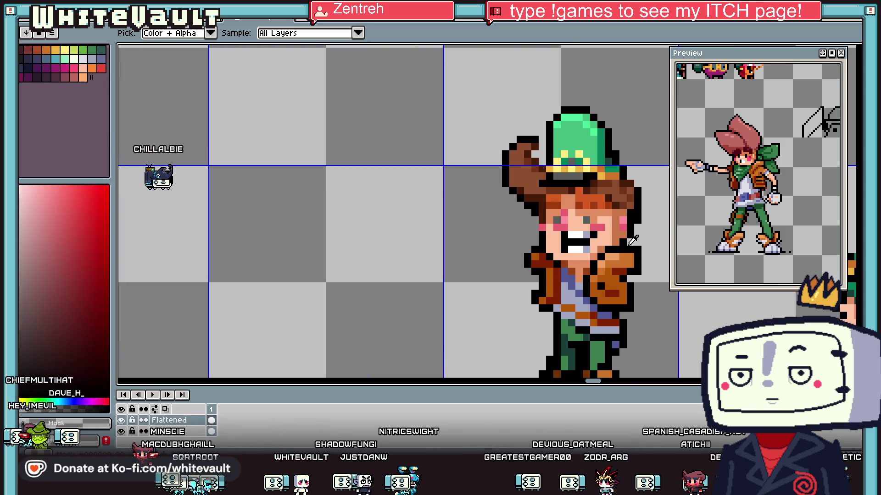
scroll(630, 239, "down", 2)
scroll(630, 239, "up", 2)
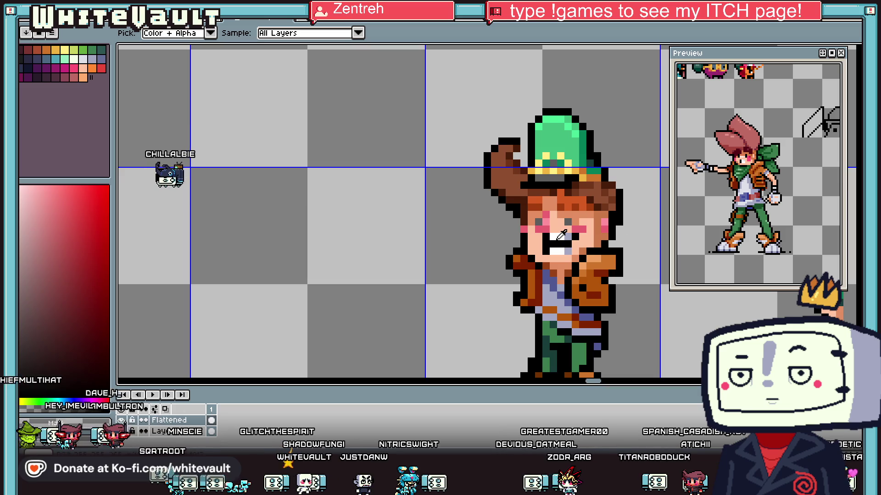
scroll(567, 230, "up", 2)
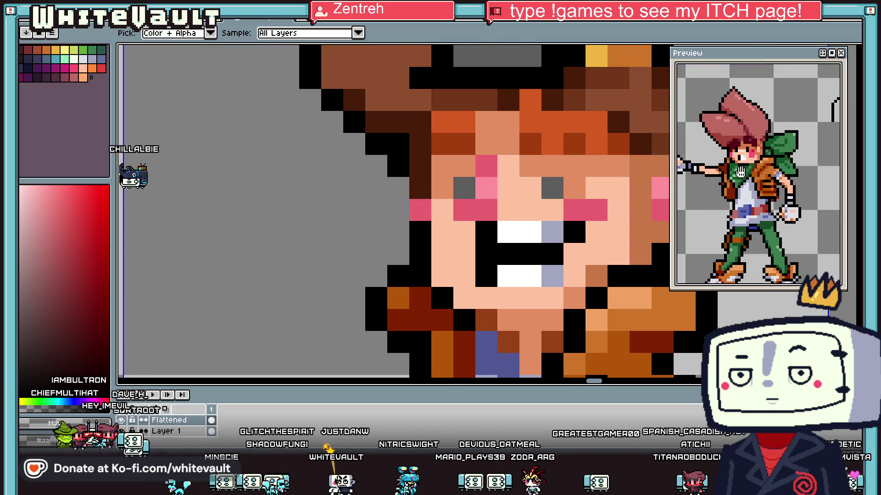
left_click(535, 235, "alt")
left_click_drag(530, 255, 552, 254)
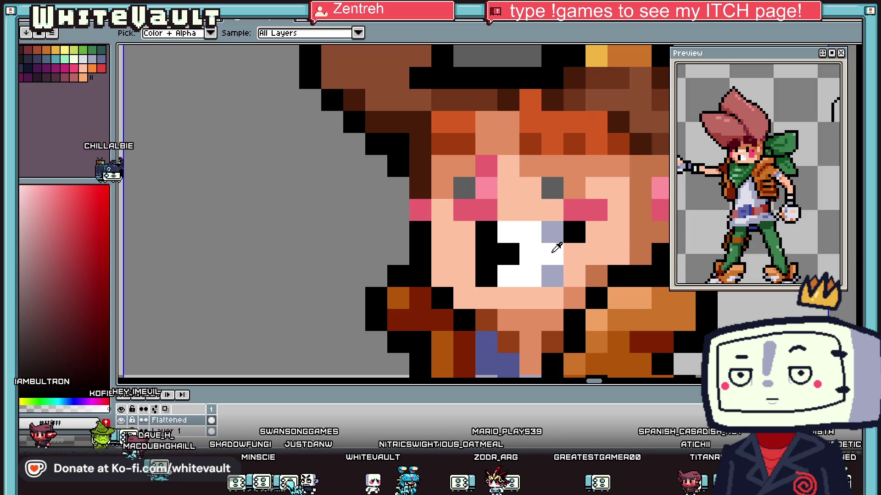
Step: Add a pink blush pixel beside the left eye
scroll(548, 214, "down", 3)
scroll(497, 229, "up", 2)
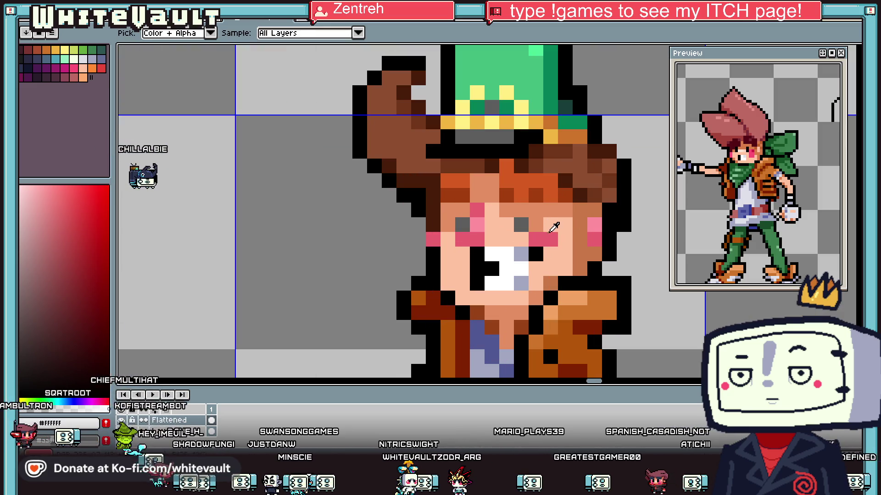
left_click(497, 229)
left_click(478, 225, "alt")
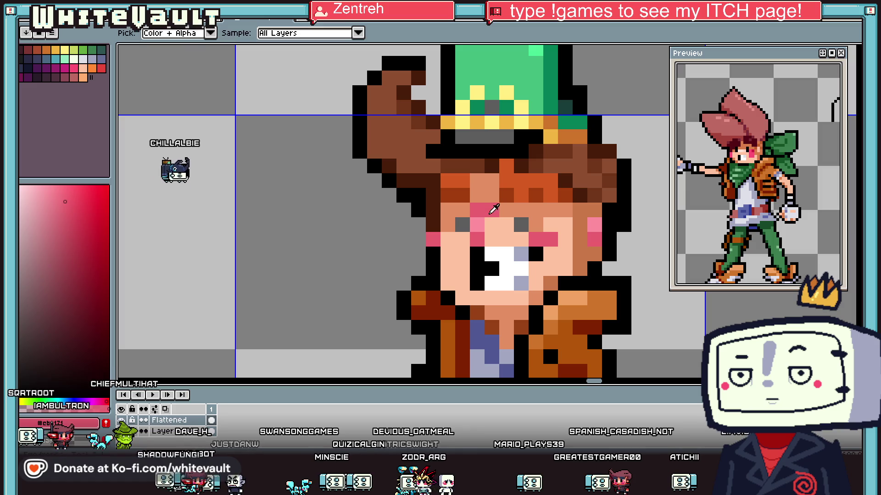
left_click(492, 209)
left_click(494, 215, "alt")
scroll(500, 221, "down", 2)
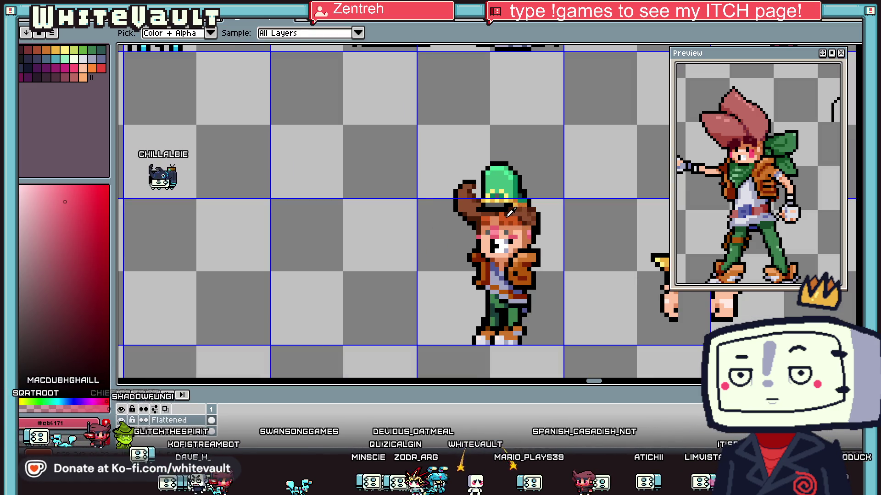
scroll(506, 222, "up", 2)
Step: Repaint the hairline pixels with tan skin and dark brown hair colours
left_click(505, 241, "alt")
left_click_drag(504, 236, 529, 233)
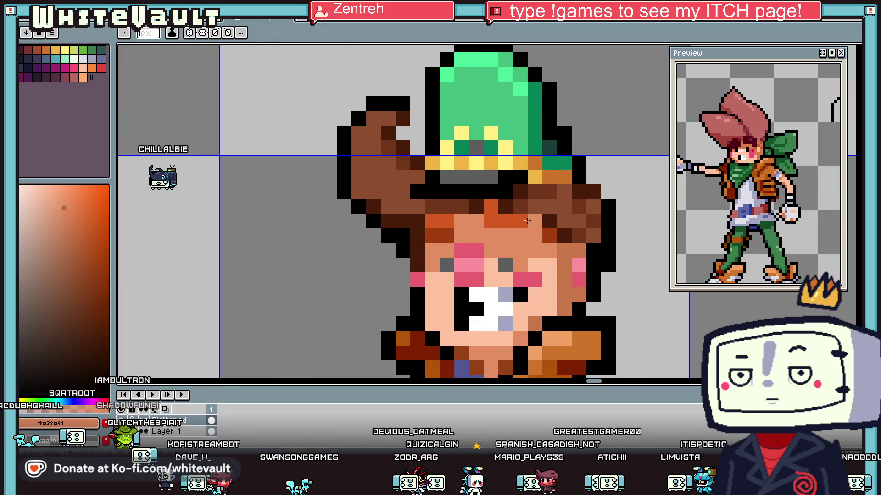
key("alt")
left_click(534, 221)
left_click(448, 222)
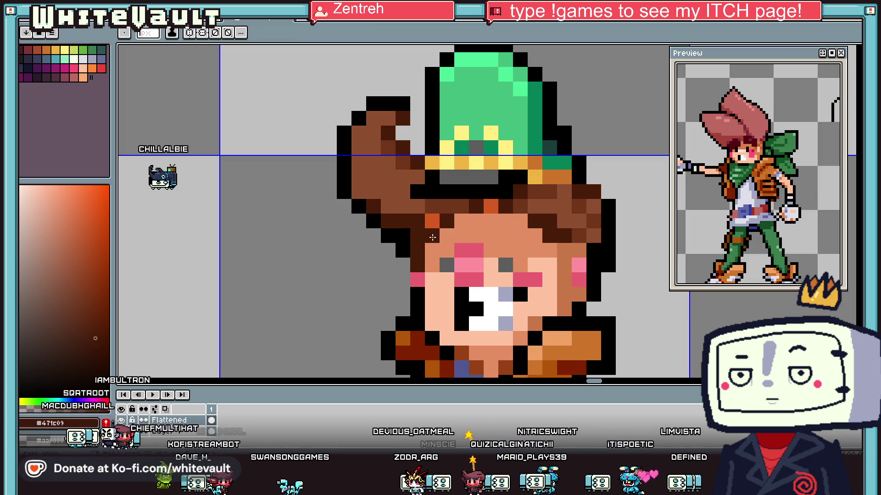
scroll(432, 237, "down", 4)
scroll(432, 238, "up", 1)
scroll(433, 237, "up", 1)
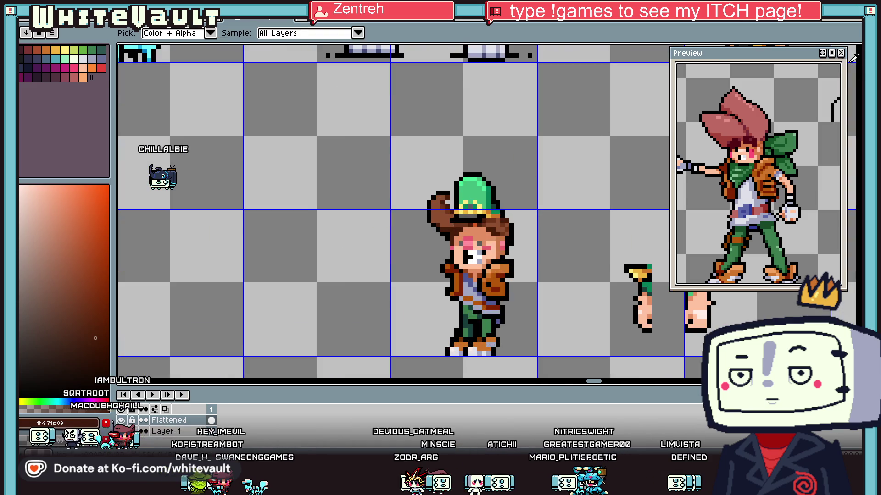
Step: Select the green hat on the head and delete it
key("m")
mouse_move(378, 137)
left_mouse_down()
mouse_move(557, 226)
mouse_move(667, 200)
left_mouse_up()
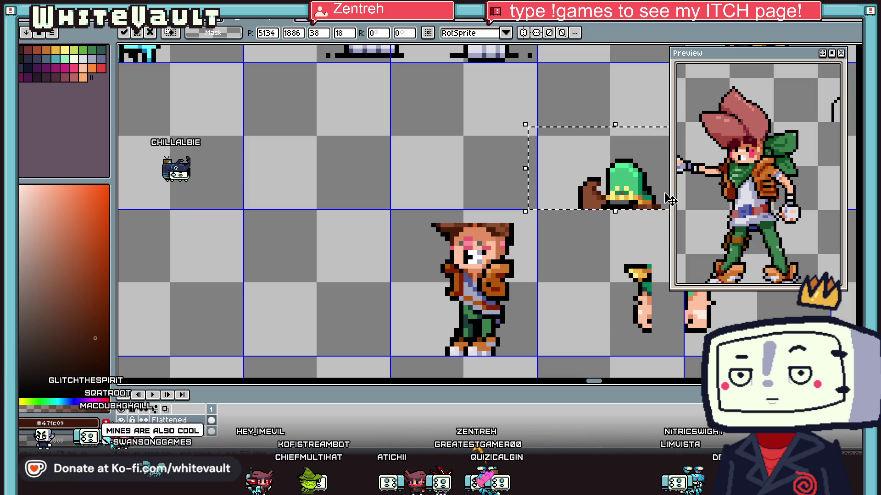
key("Delete")
scroll(543, 225, "down", 2)
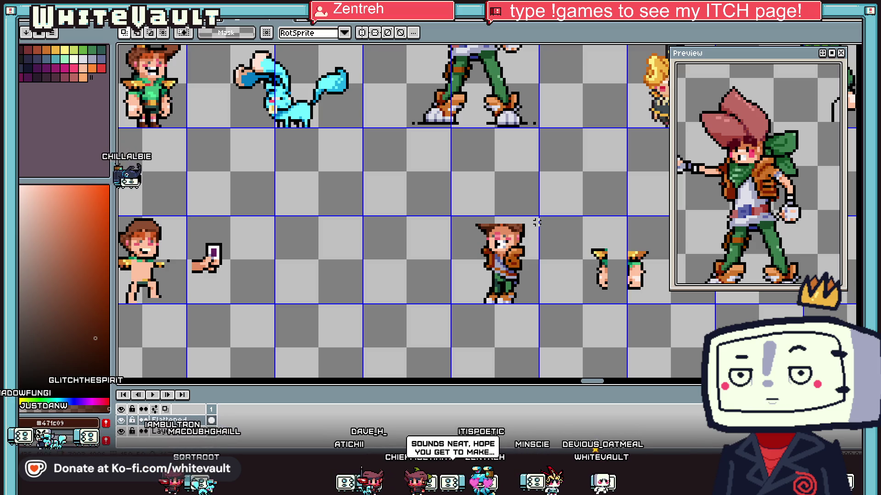
Step: Draw a black pointed hat outline rising from the head to a tall tip
key("i")
scroll(525, 246, "up", 3)
left_click(541, 231)
left_click_drag(540, 231, 543, 199)
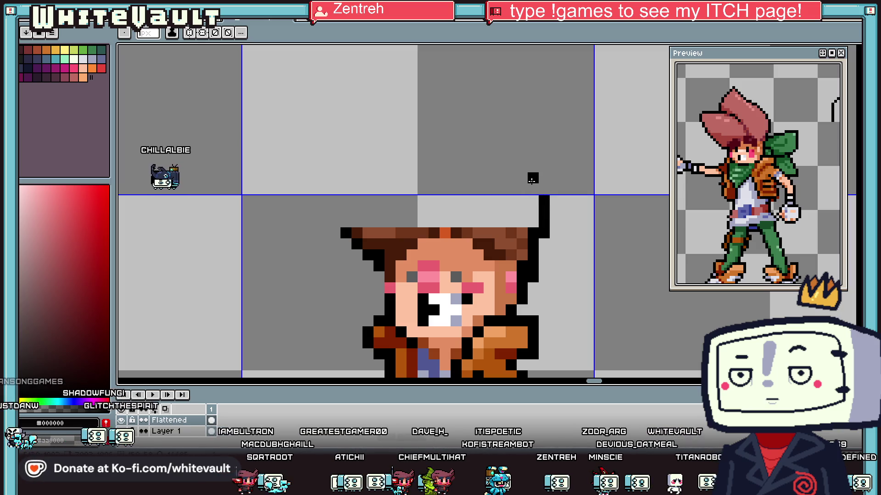
mouse_move(510, 167)
left_mouse_down()
mouse_move(500, 166)
mouse_move(478, 129)
left_mouse_up()
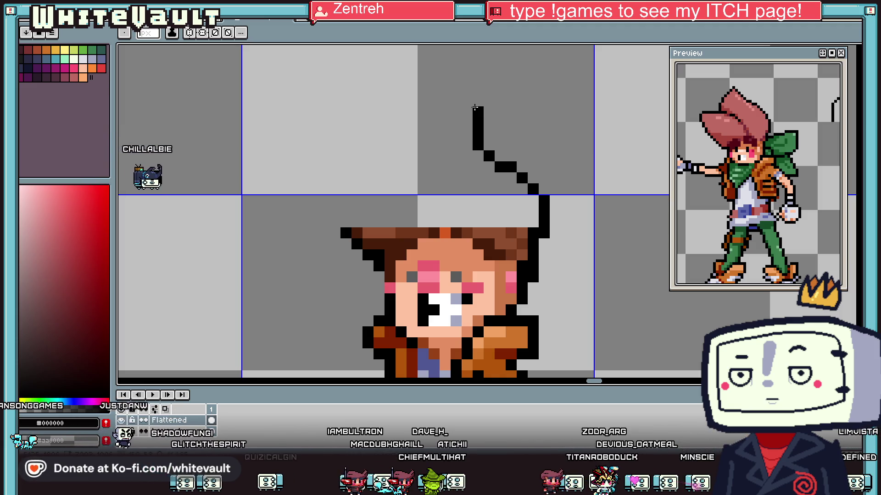
mouse_move(455, 107)
left_mouse_down()
mouse_move(419, 157)
mouse_move(412, 199)
left_mouse_up()
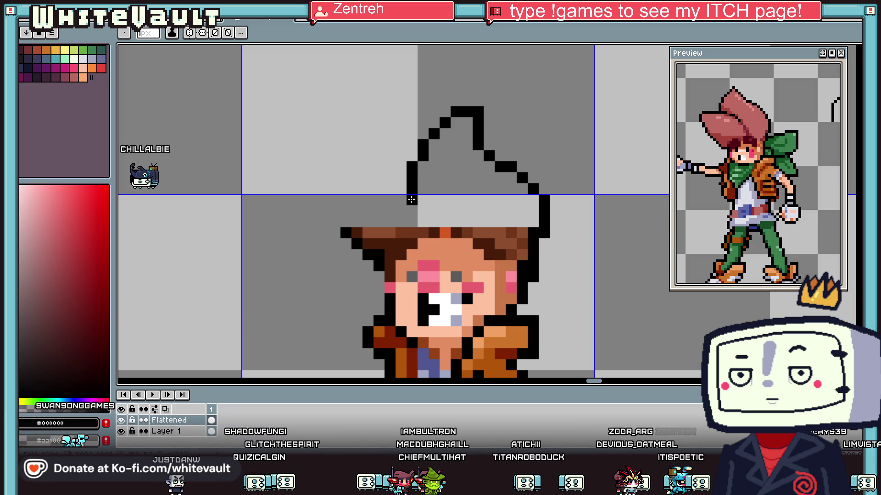
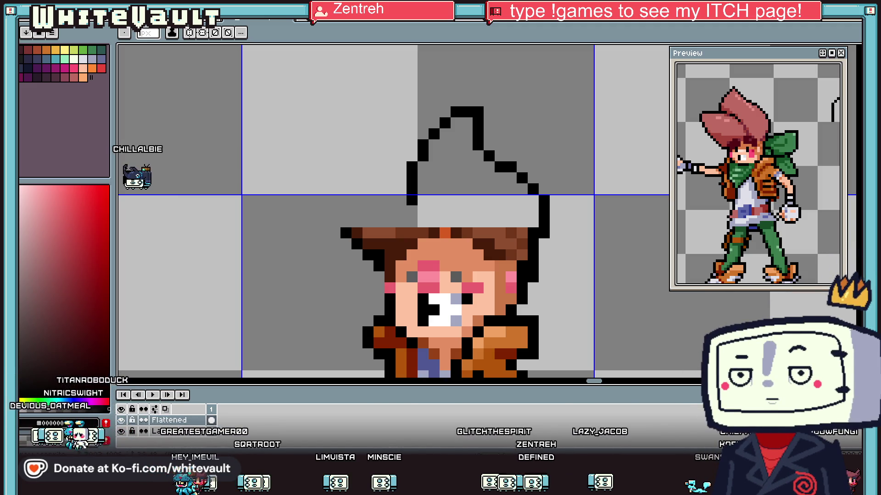
Step: Extend the black hair outline out to the left with the pencil
scroll(401, 201, "down", 3)
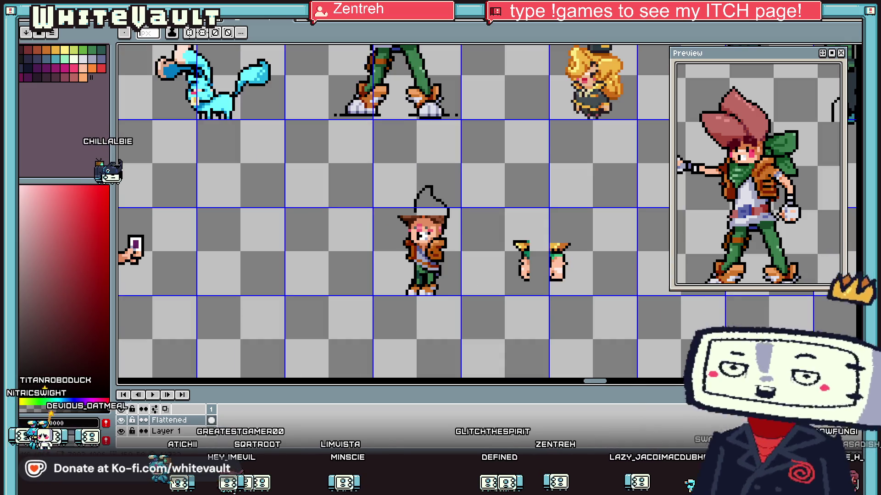
scroll(402, 201, "up", 3)
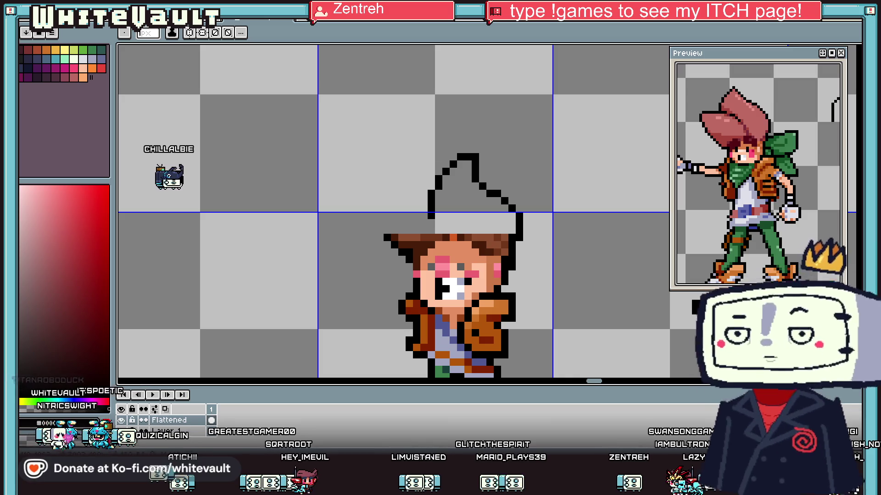
key("i")
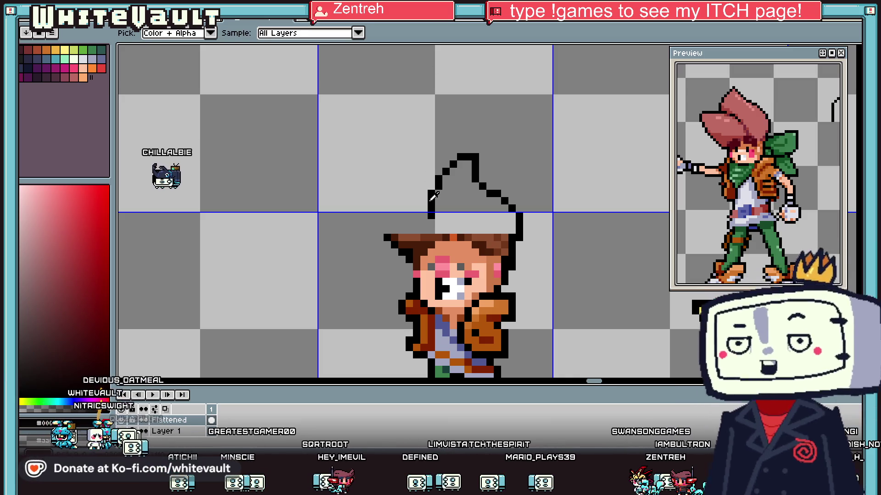
key("b")
scroll(426, 198, "up", 3)
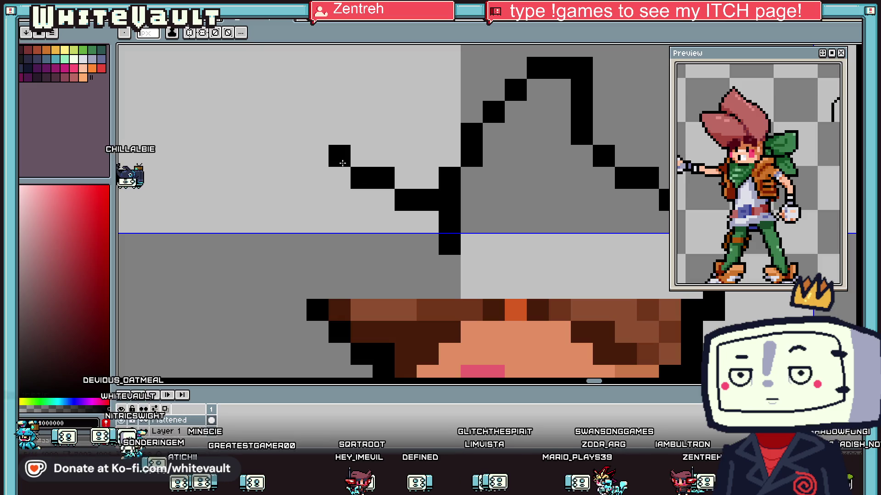
left_click_drag(343, 163, 296, 287)
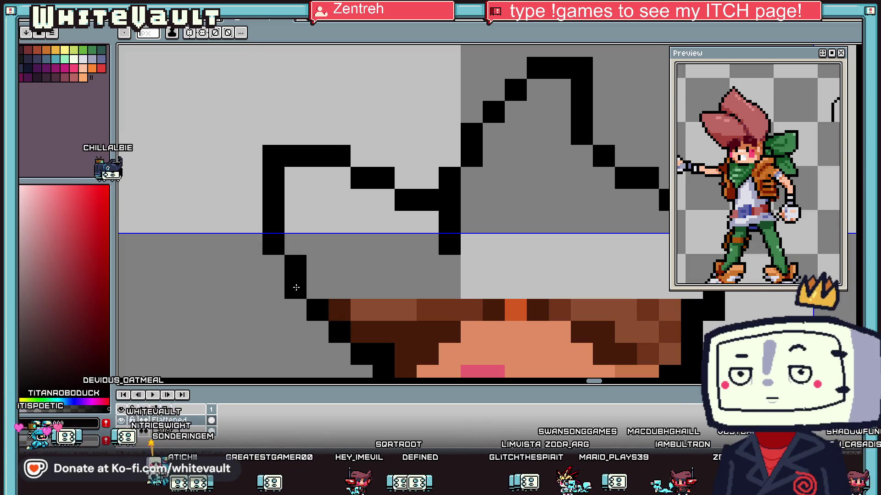
Step: Sample the pink hair colour #bd6a62 from the canvas to fill the hair shape
key("i")
scroll(295, 287, "down", 4)
scroll(312, 275, "down", 1)
scroll(330, 264, "up", 2)
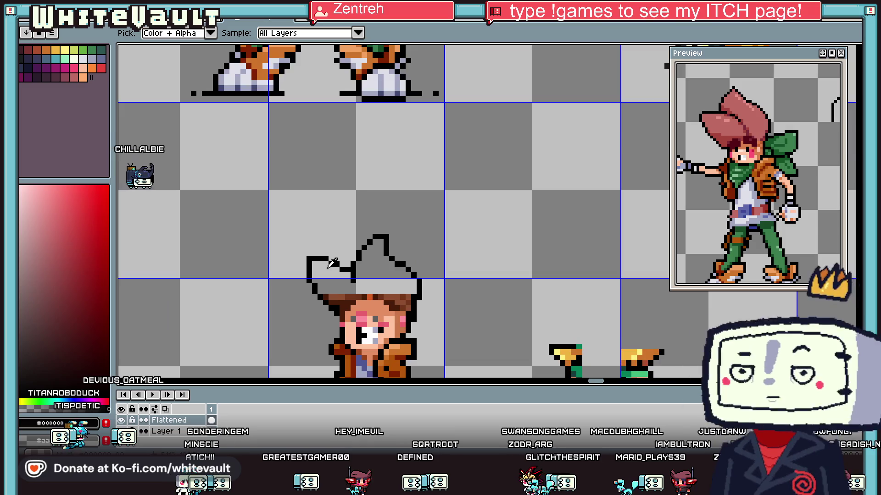
scroll(330, 265, "up", 1)
scroll(468, 271, "down", 7)
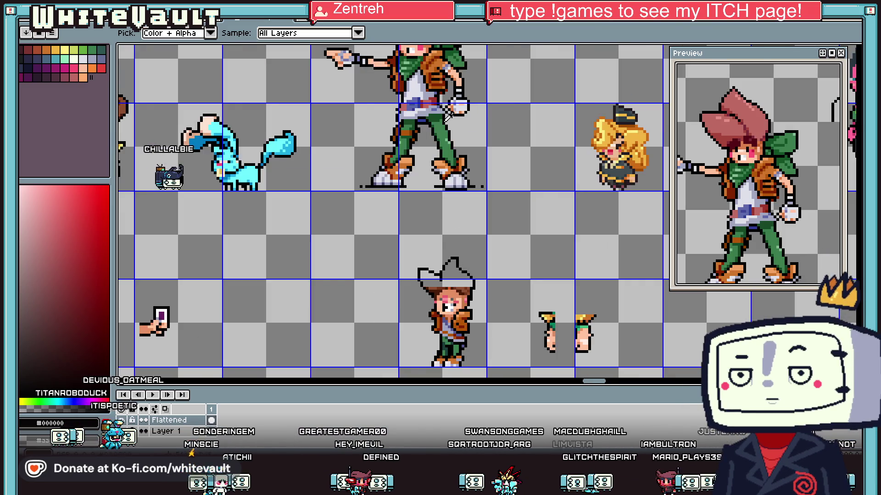
scroll(467, 271, "down", 1)
left_click(445, 249)
key("g")
scroll(427, 250, "up", 2)
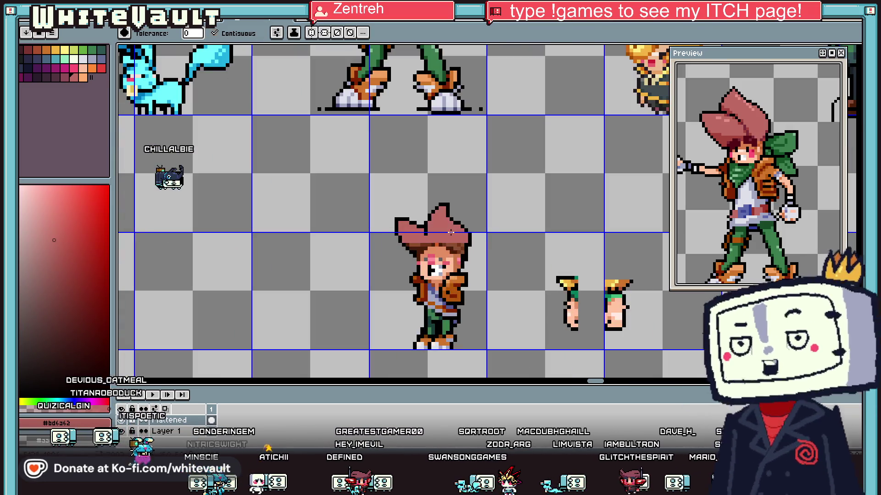
Step: Repaint the brown rows under the hair in pink #bd6a62, then sample the skin orange
key("b")
scroll(428, 250, "up", 2)
mouse_move(428, 250)
left_mouse_down()
mouse_move(503, 252)
mouse_move(392, 257)
left_mouse_up()
scroll(505, 264, "up", 1)
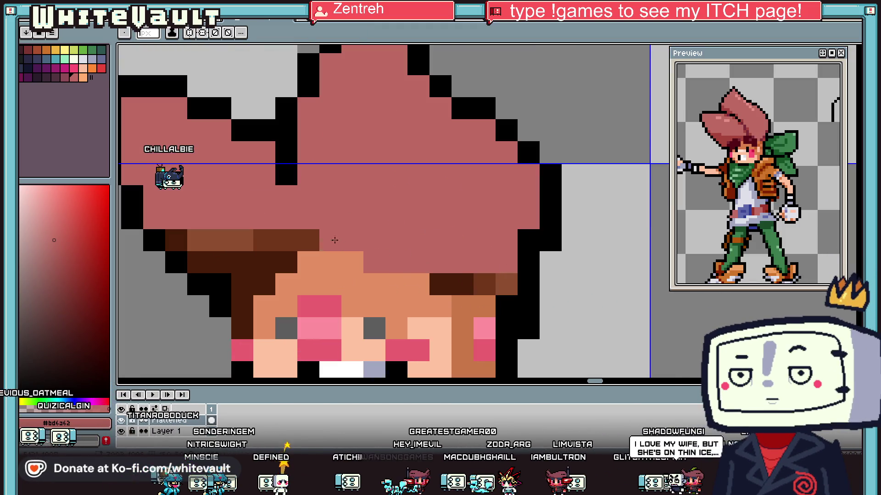
mouse_move(328, 241)
left_mouse_down()
mouse_move(174, 242)
mouse_move(275, 265)
left_mouse_up()
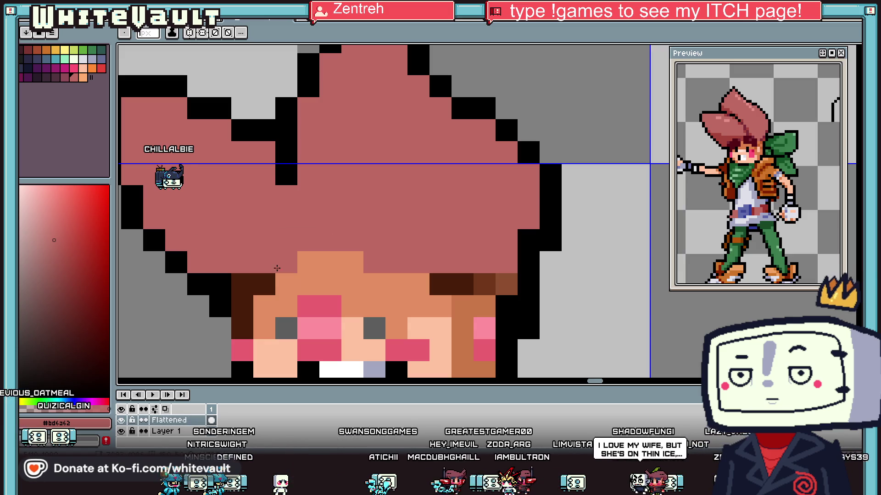
left_click(283, 284, "alt")
scroll(284, 272, "down", 5)
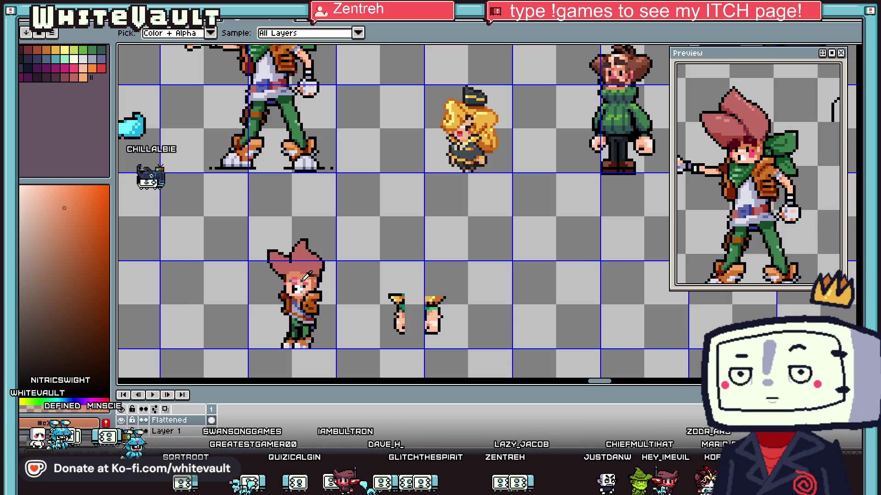
Step: Select the left hair spike, move it, and commit its new position
scroll(257, 229, "up", 1)
scroll(273, 253, "up", 1)
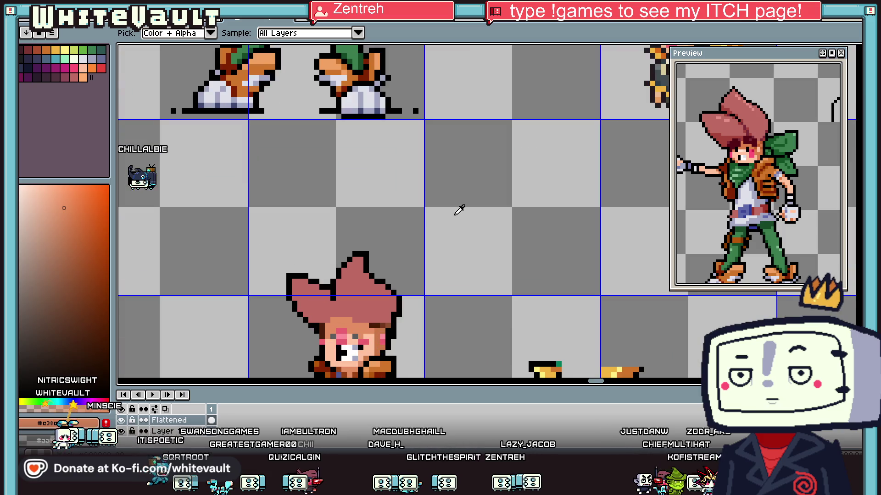
left_click(853, 52)
scroll(321, 275, "up", 1)
mouse_move(261, 225)
left_mouse_down()
mouse_move(358, 316)
mouse_move(356, 297)
left_mouse_up()
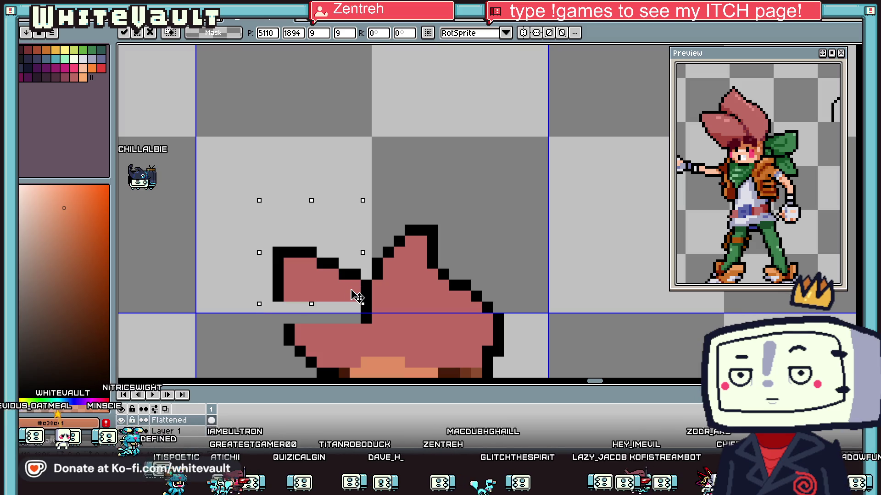
key("Return")
Step: Touch up the left spike with black outline pixels, one pink pixel and an erased stray pixel
scroll(355, 297, "up", 1)
key("b")
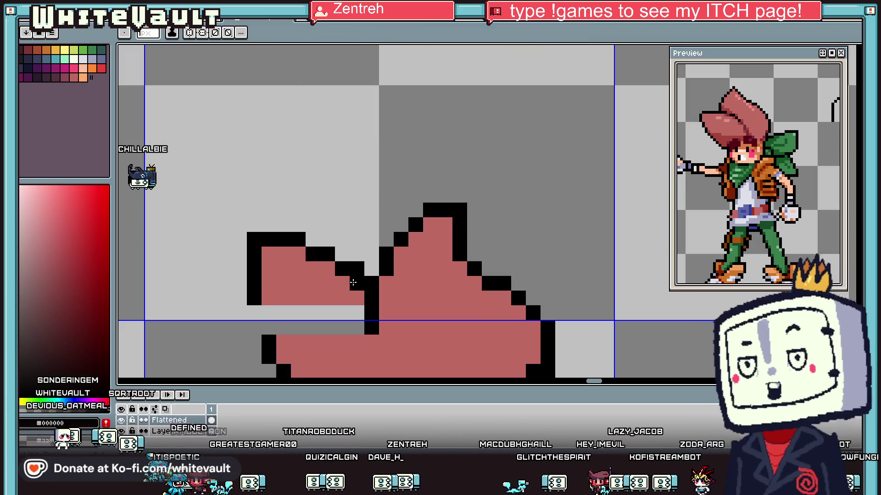
left_click(327, 269)
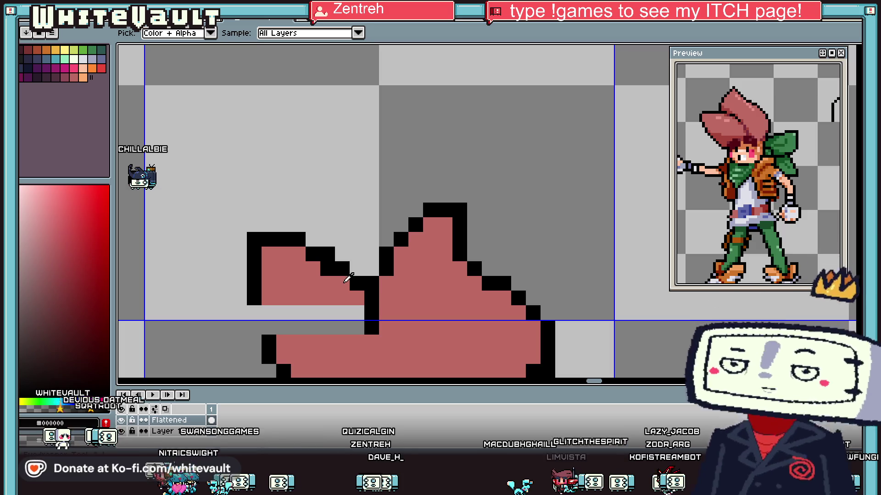
left_click(342, 284)
left_click(298, 251, "alt")
left_click(284, 239)
left_click(300, 238, "alt")
left_click(283, 224)
right_click(254, 239)
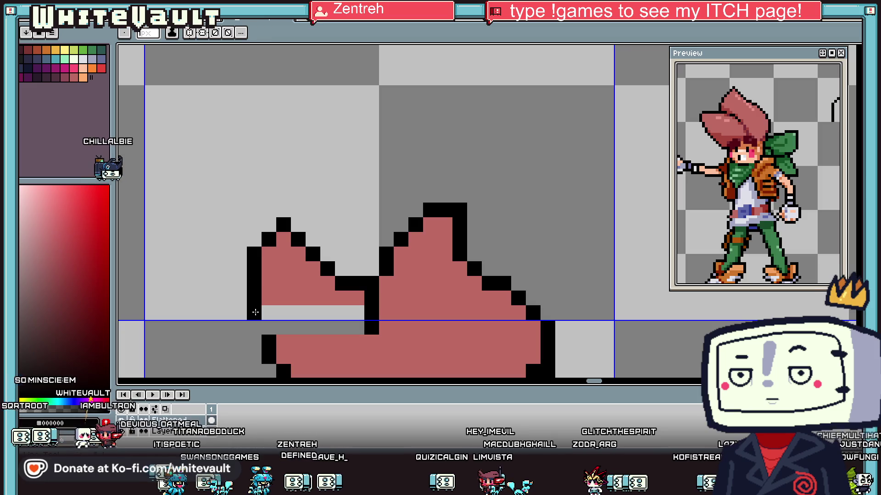
left_click(254, 312)
Step: Bucket-fill the light gap in the left spike with pink
left_click(298, 293, "alt")
key("g")
left_click(312, 312)
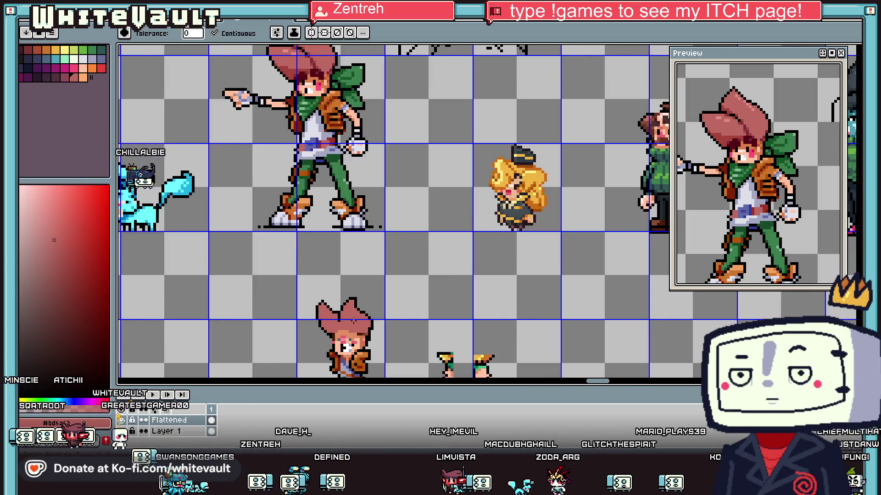
scroll(312, 312, "down", 5)
scroll(337, 225, "up", 5)
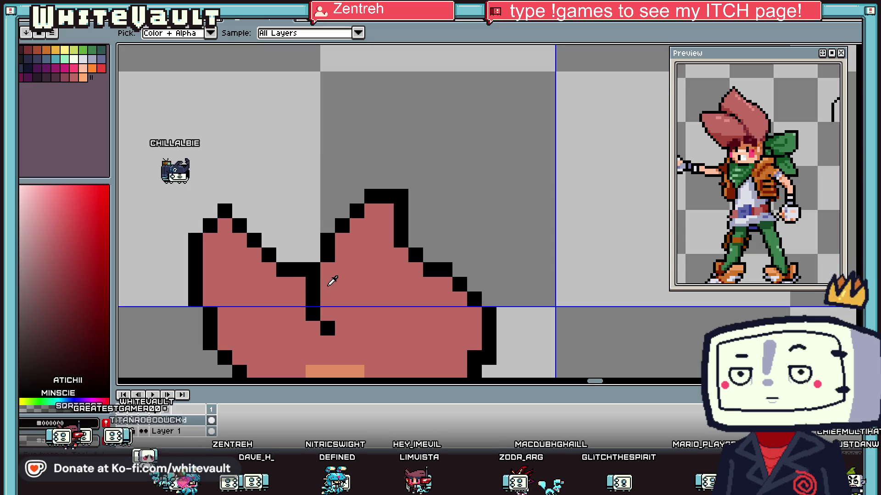
scroll(350, 279, "down", 1)
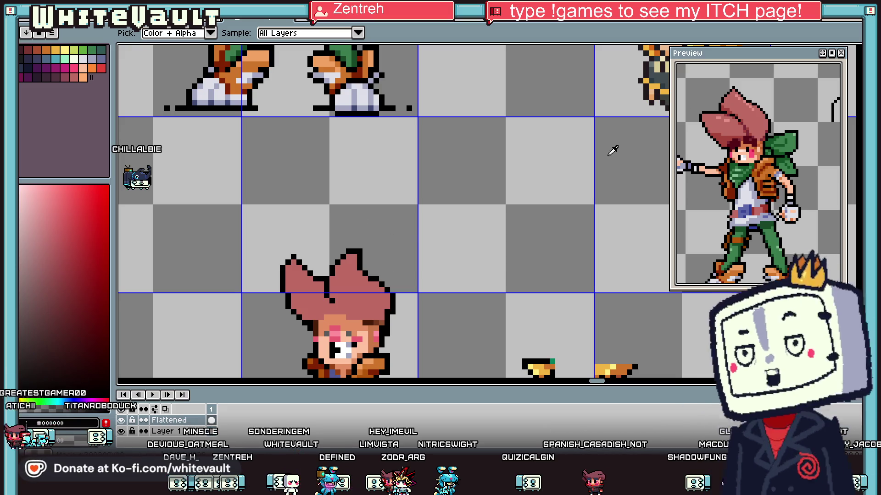
Step: Select the right hair tip and nudge it one pixel left
left_click(851, 62)
scroll(349, 249, "up", 2)
mouse_move(310, 236)
left_mouse_down()
mouse_move(389, 294)
mouse_move(396, 314)
mouse_move(393, 294)
mouse_move(378, 294)
left_mouse_up()
key("ctrl+d")
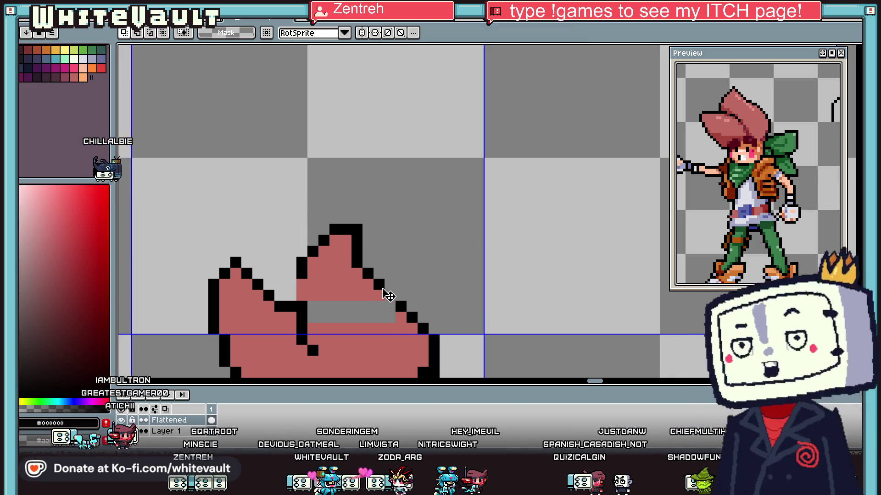
Step: Add black outline pixels around the right tip and pick pink for filling its gaps
key("i")
key("b")
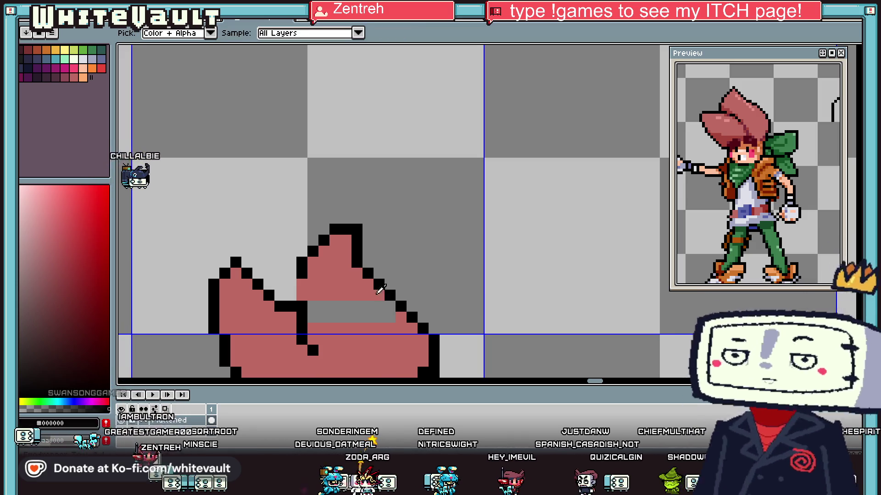
left_click(390, 295)
left_click(290, 289)
left_click(302, 301, "alt")
key("g")
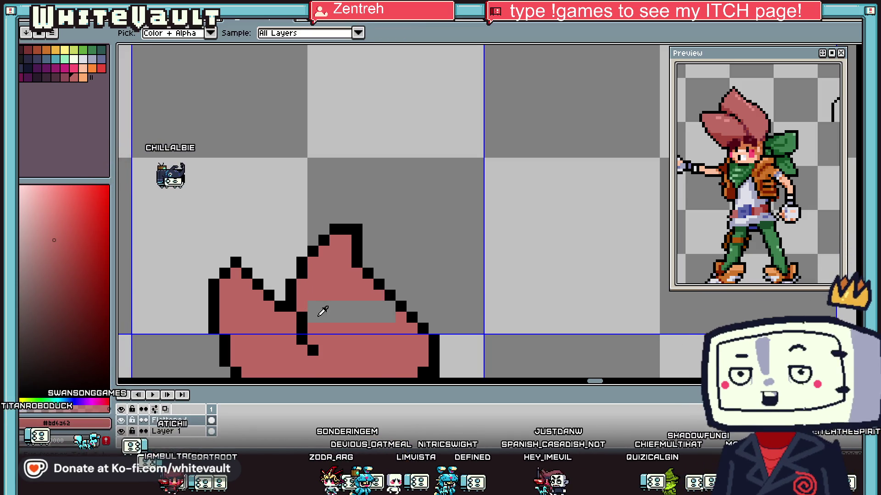
scroll(354, 263, "down", 4)
scroll(354, 264, "down", 3)
scroll(354, 264, "up", 3)
scroll(345, 326, "up", 1)
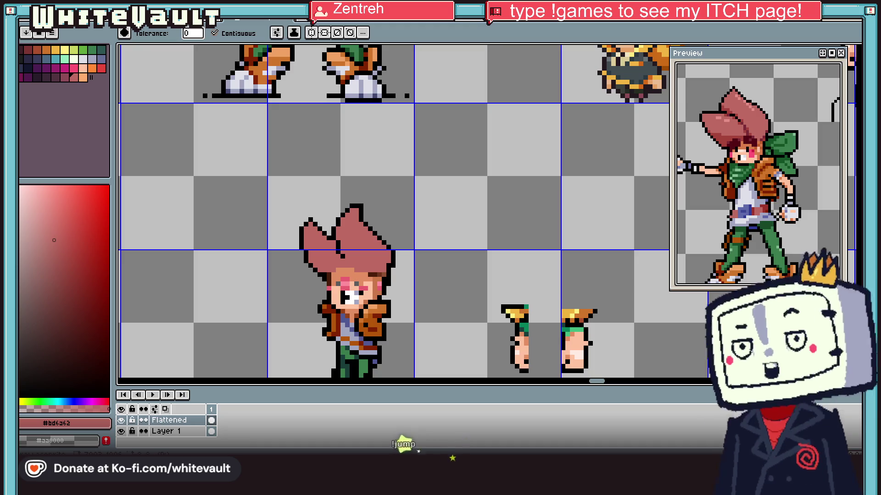
scroll(517, 279, "down", 2)
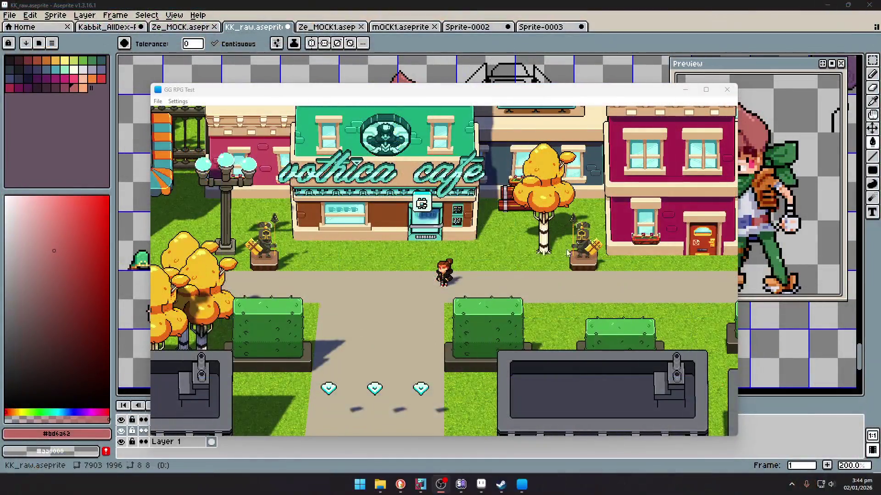
Step: Walk the chibi player down-left past the cafe in the GG RPG Test window
left_click(541, 277)
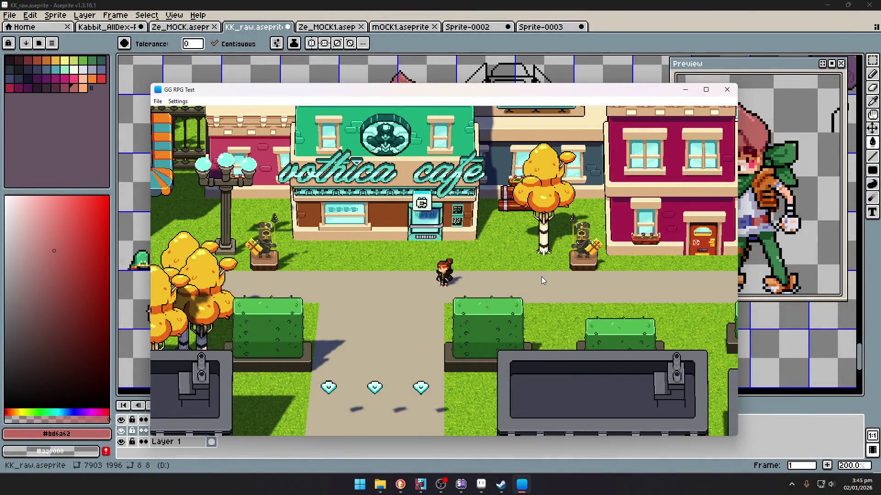
key("Left")
key("Down")
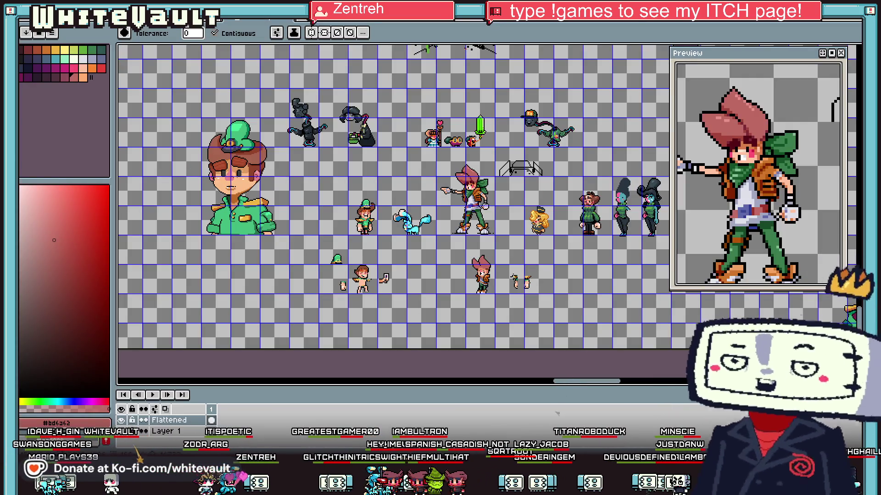
Step: Sample the light skin tone and black, and add a black pixel on the face
scroll(472, 280, "up", 3)
key("i")
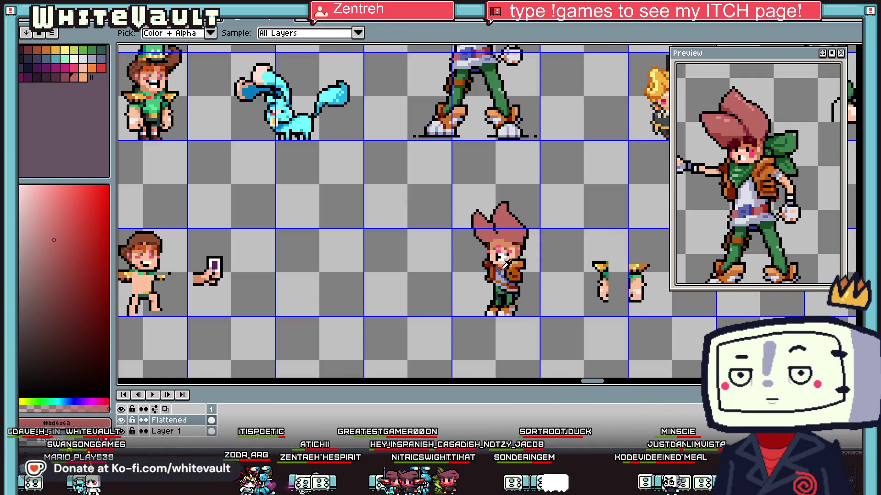
scroll(504, 266, "up", 4)
left_click(458, 255)
key("b")
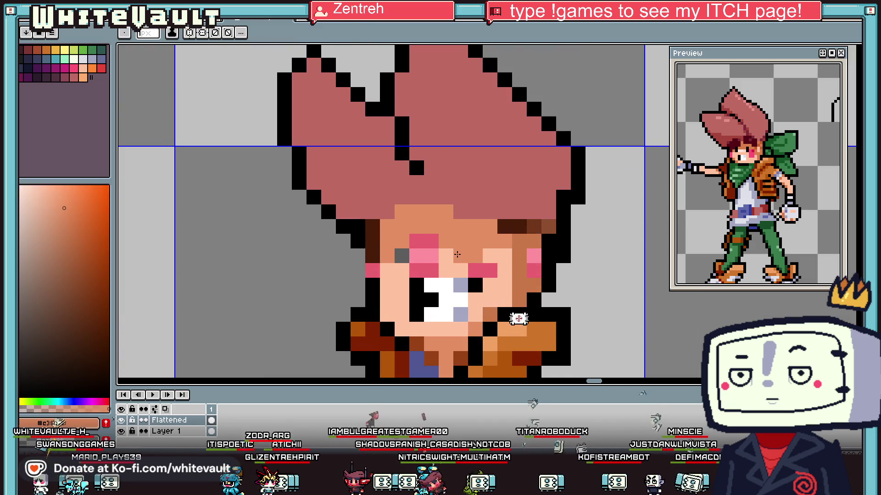
left_click(458, 254, "alt")
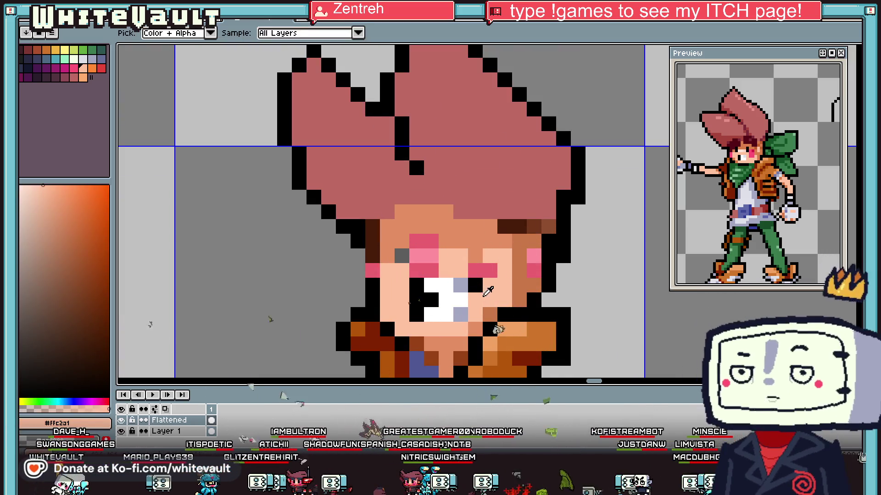
left_click(475, 285, "alt")
left_click(472, 260)
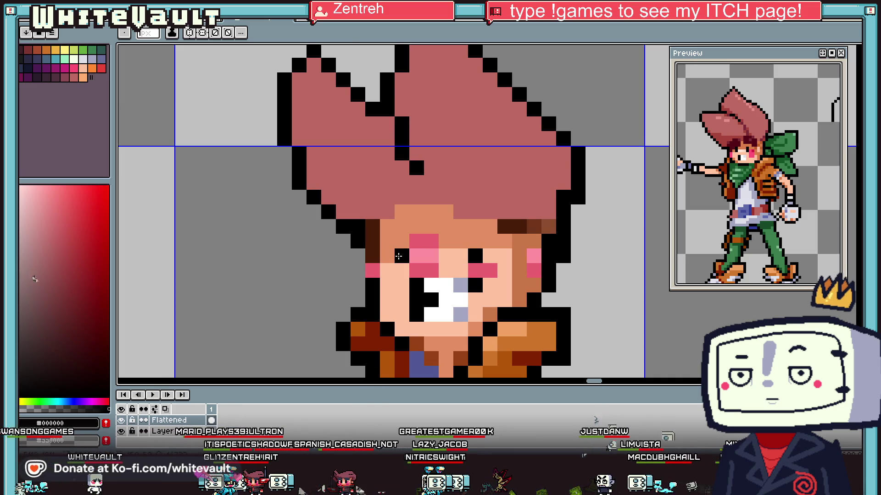
Step: Repaint the dark-brown pixels on the right hairline in the pink hair colour
scroll(399, 255, "down", 1)
scroll(399, 256, "down", 1)
scroll(456, 259, "up", 1)
scroll(456, 259, "up", 1)
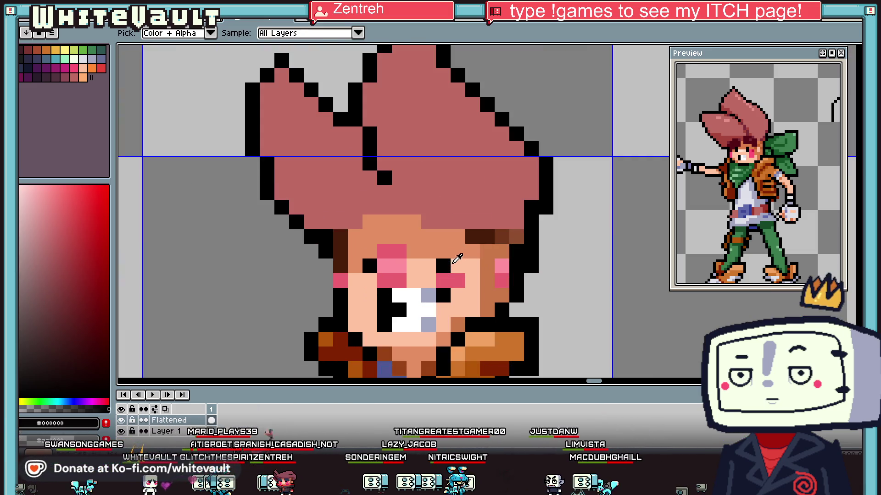
left_click(490, 246, "alt")
left_click_drag(489, 236, 518, 236)
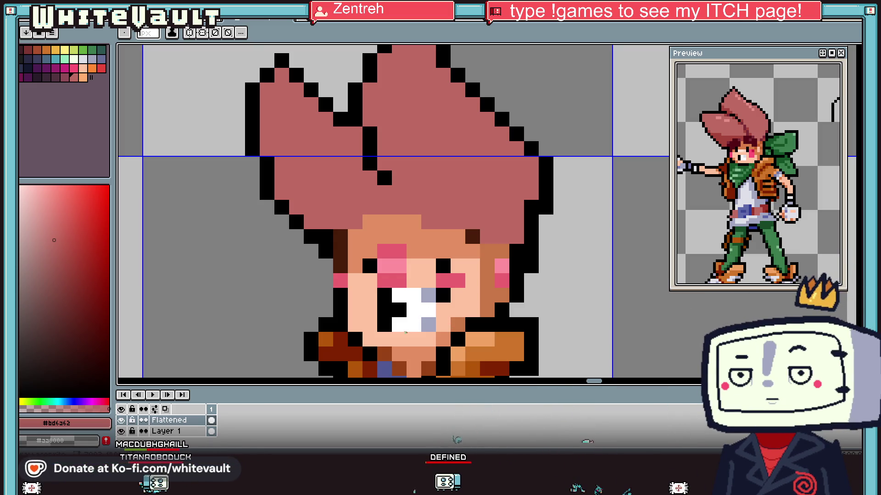
Step: Draw dark-brown bangs across the forehead, with a skin-coloured pixel beside them
scroll(521, 219, "down", 5)
scroll(520, 256, "up", 2)
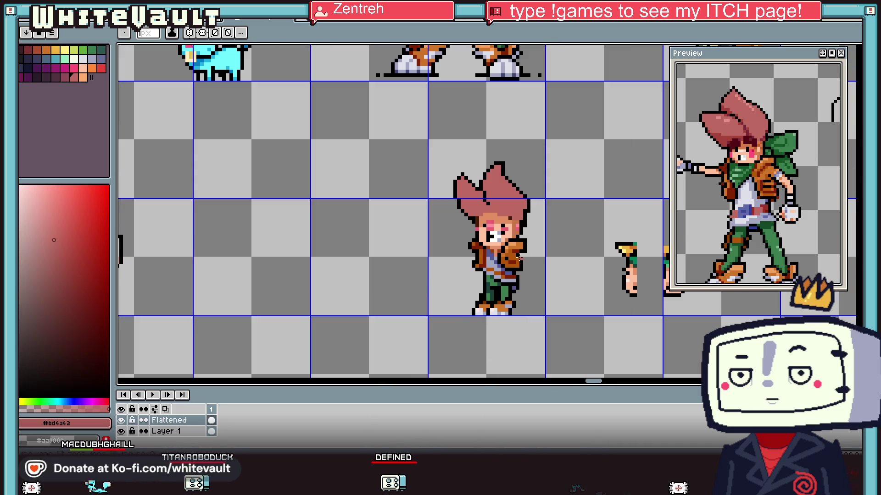
scroll(469, 215, "up", 2)
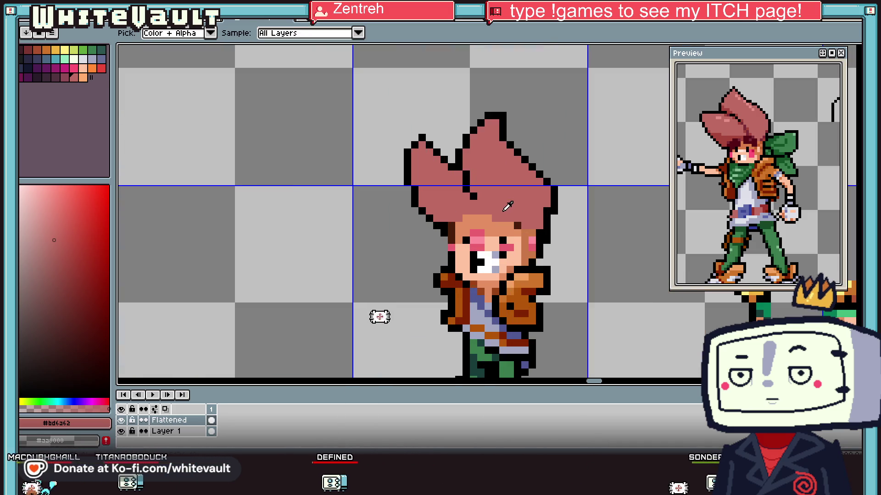
scroll(469, 215, "up", 2)
scroll(469, 215, "up", 1)
left_click_drag(469, 215, 513, 187)
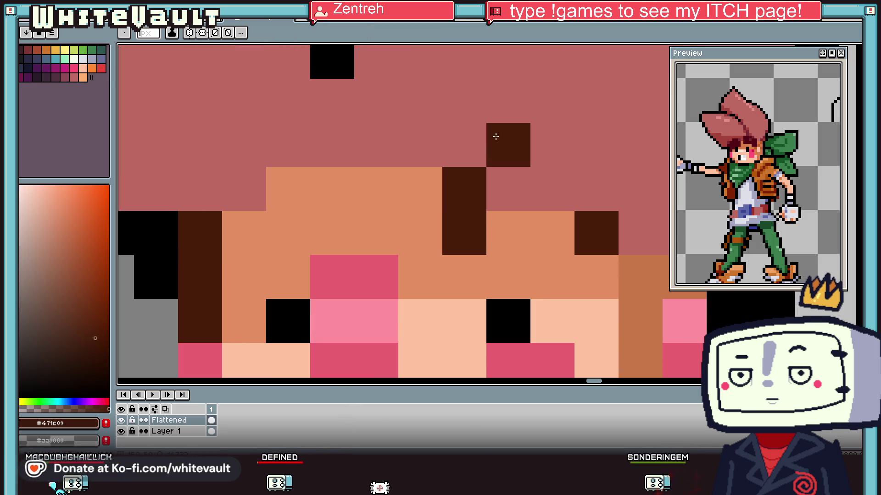
left_click(513, 216)
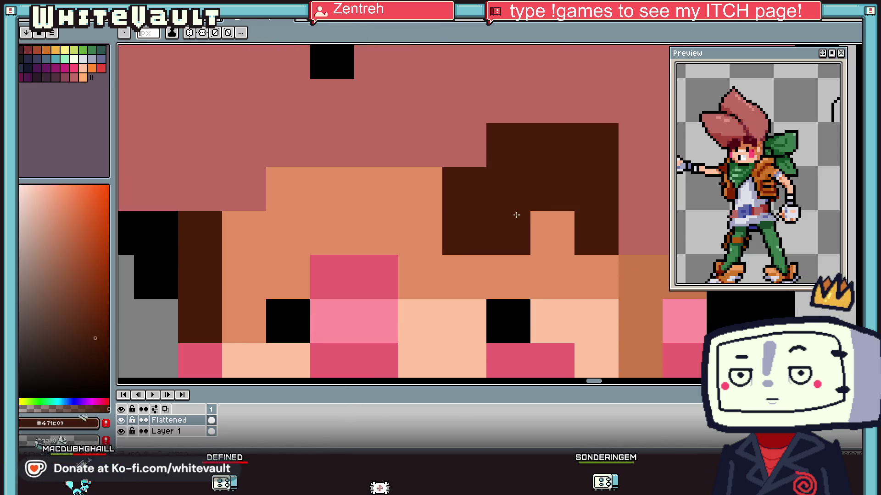
left_click(564, 236, "alt")
left_click(592, 233)
left_click(511, 197, "alt")
mouse_move(336, 232)
left_mouse_down()
mouse_move(259, 190)
mouse_move(290, 236)
mouse_move(347, 212)
left_mouse_up()
Step: Tidy under the bangs: darken a skin pixel, repaint stray brown pink, add a black outline pixel
scroll(303, 238, "down", 5)
scroll(332, 252, "up", 4)
left_click(331, 252)
left_click(321, 188, "alt")
left_click(280, 275, "alt")
left_click(294, 283)
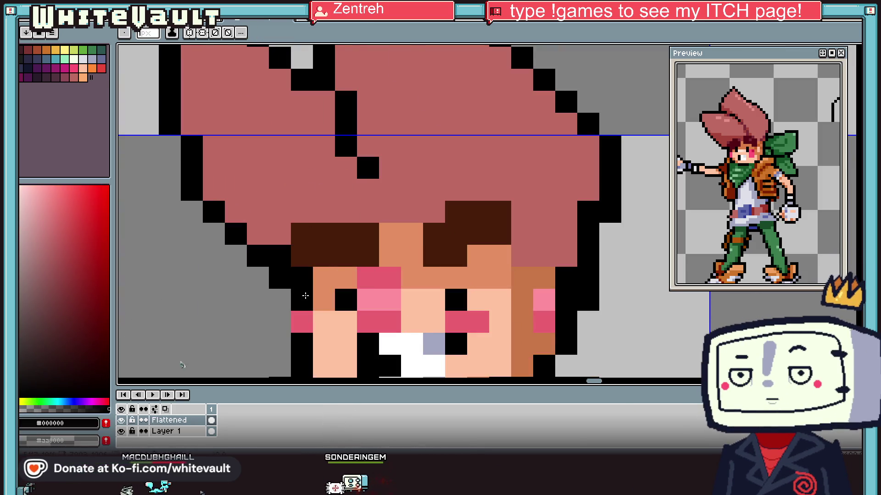
Step: Blacken the grey pixel left of the pink cheek
scroll(303, 297, "down", 5)
key("alt")
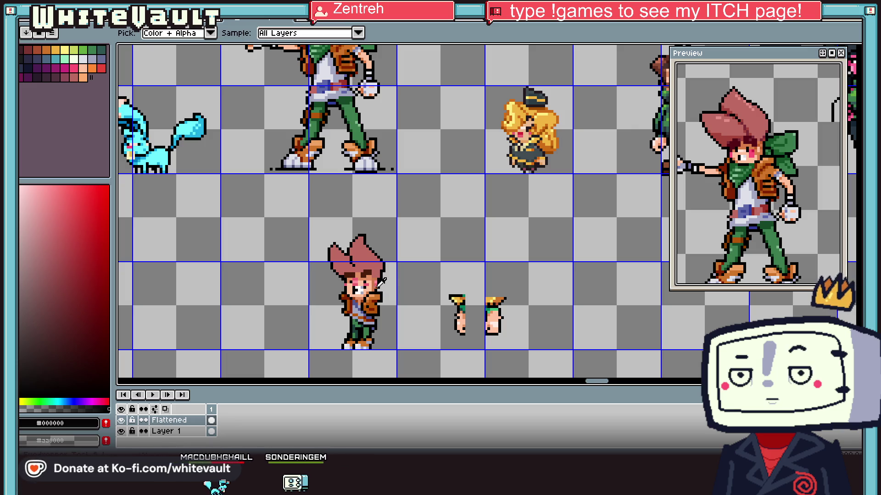
scroll(384, 283, "up", 5)
left_click(391, 285, "alt")
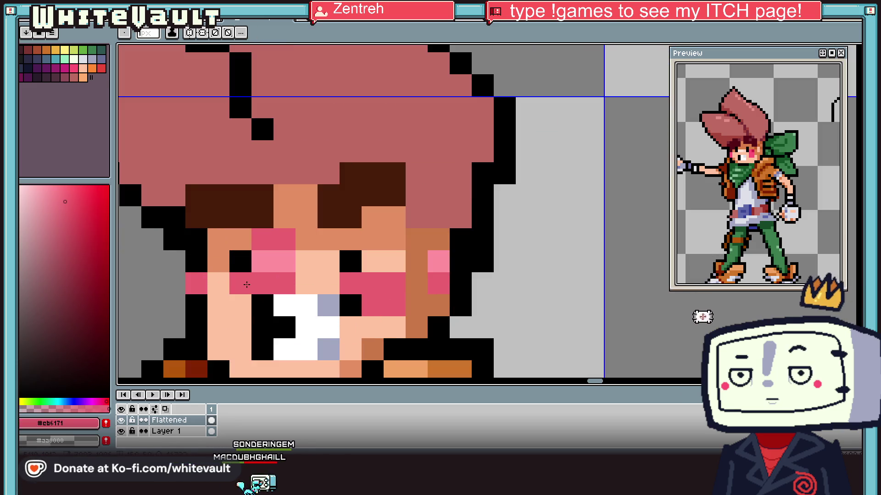
left_click(196, 261, "alt")
left_click(174, 305)
Step: Sample the light skin tone and lighten it toward white for the eye highlight
scroll(174, 305, "down", 3)
scroll(274, 307, "down", 2)
scroll(274, 307, "up", 1)
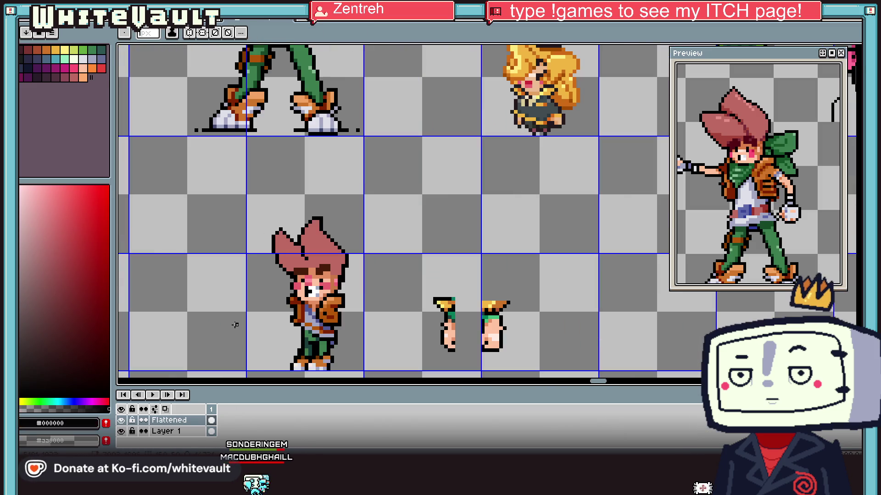
scroll(298, 305, "up", 1)
scroll(340, 302, "up", 2)
key("alt")
scroll(406, 234, "up", 1)
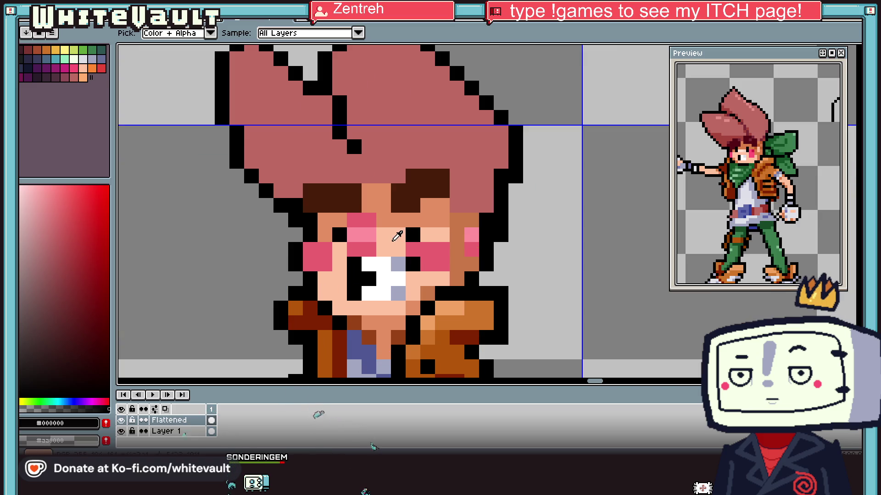
left_click(393, 233, "alt")
left_click_drag(65, 205, 46, 186)
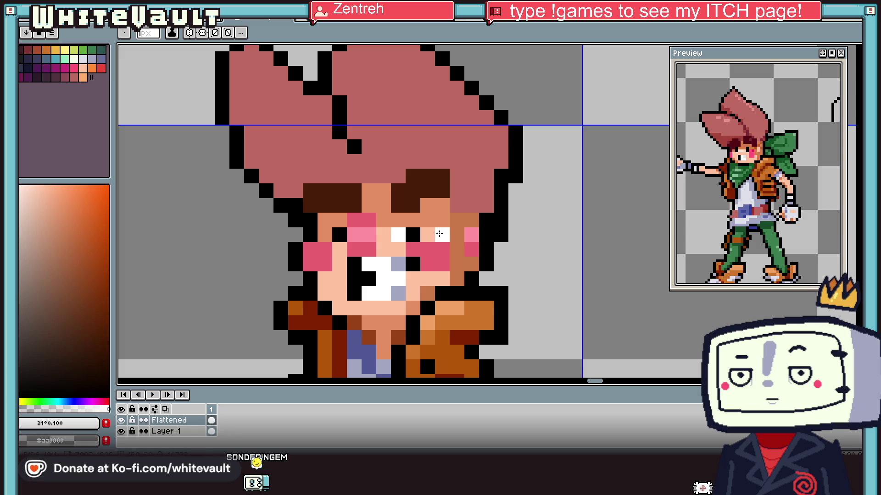
scroll(433, 247, "down", 5)
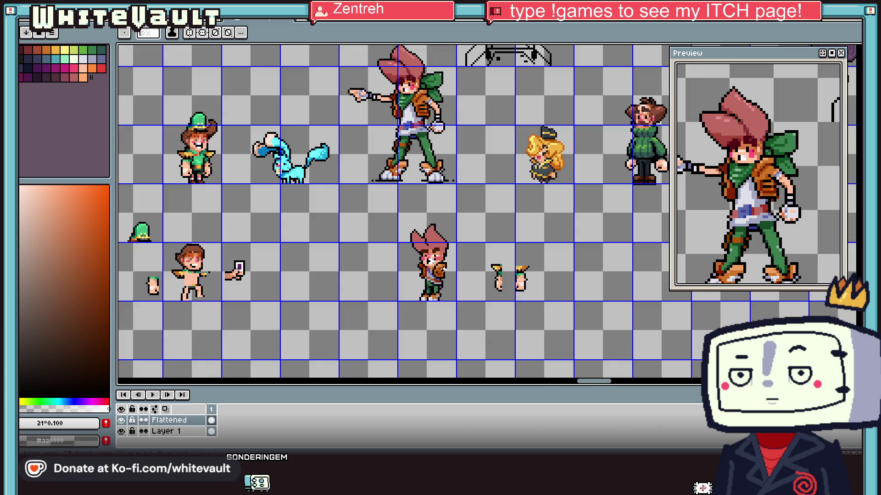
key("v")
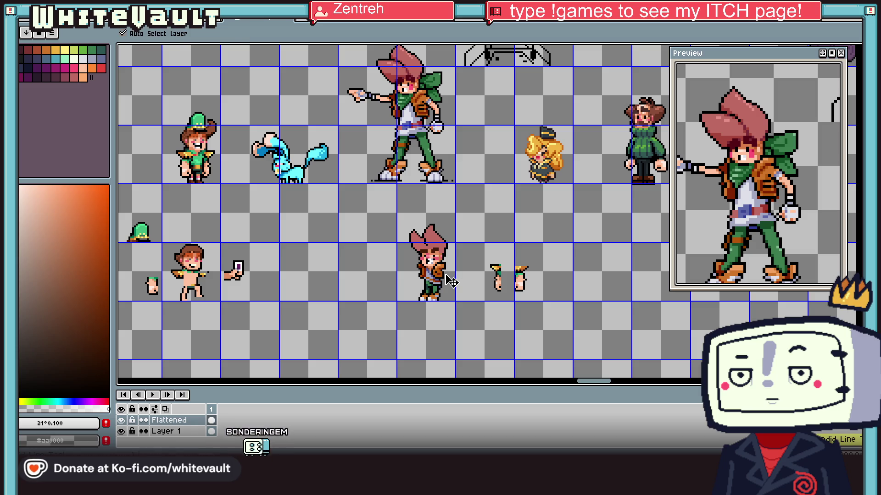
scroll(433, 260, "up", 2)
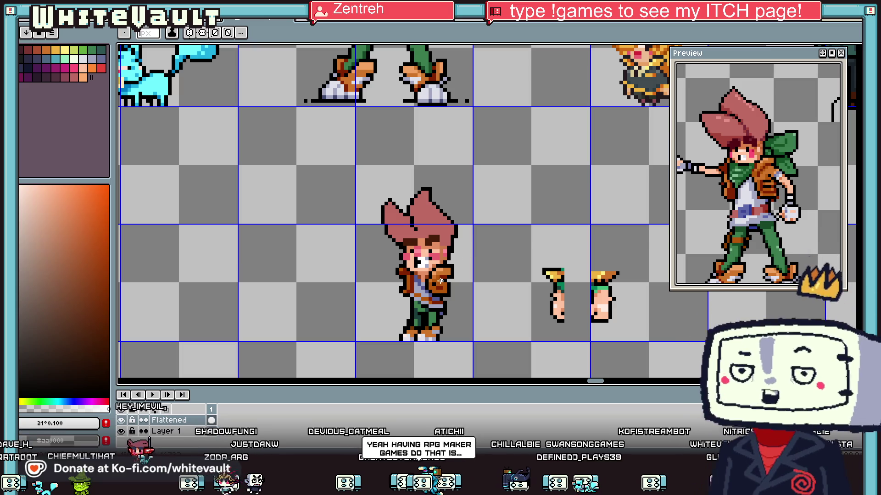
key("i")
scroll(414, 220, "up", 2)
left_click(414, 219)
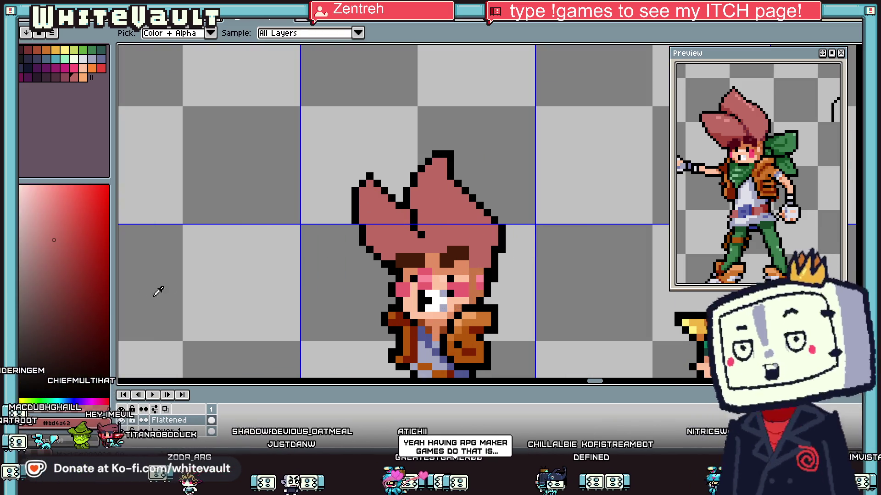
Step: Shade the hair's lower edge with a dark-red band and an extra shading column
key("b")
scroll(368, 226, "up", 2)
left_click_drag(372, 248, 507, 303)
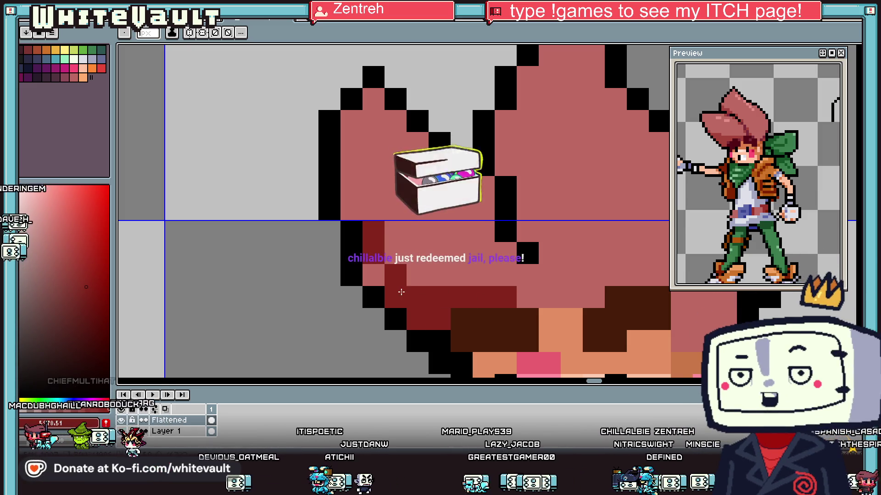
left_click_drag(483, 206, 490, 222)
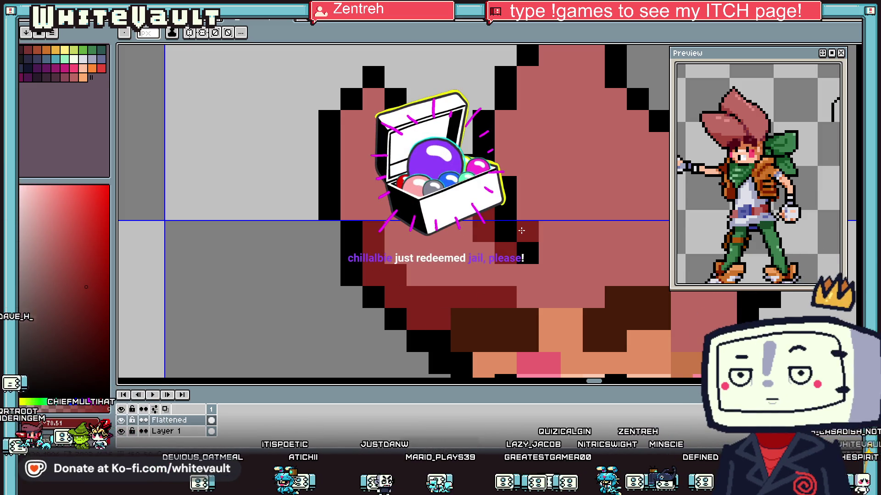
left_click(521, 230)
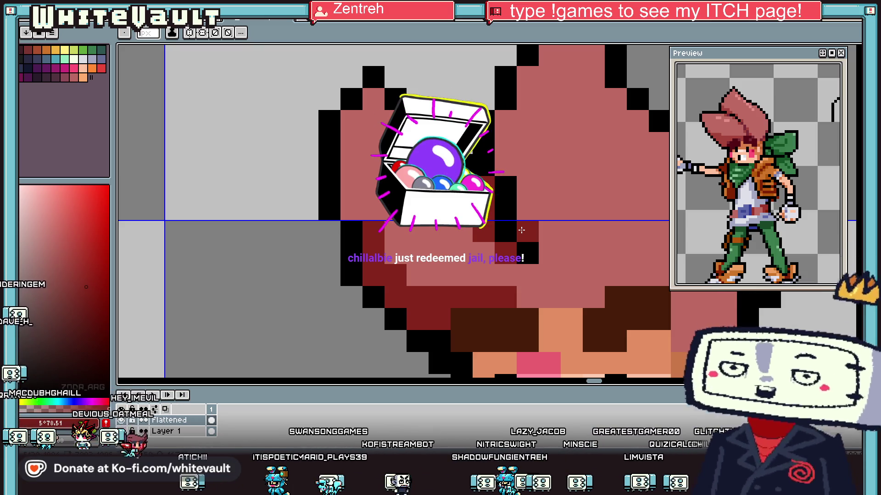
Step: Add a few more dark-red pixels along the hair edge and resample the dark red
left_click(381, 163)
scroll(380, 163, "down", 5)
scroll(425, 180, "up", 3)
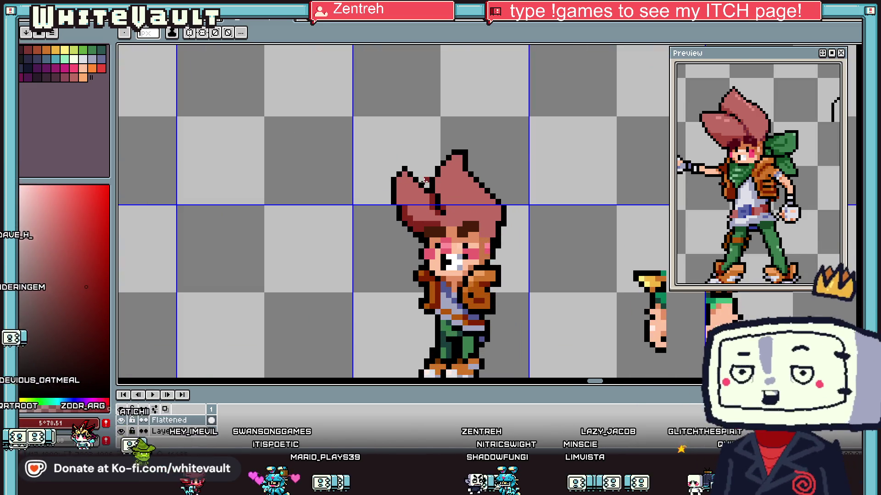
scroll(399, 220, "up", 2)
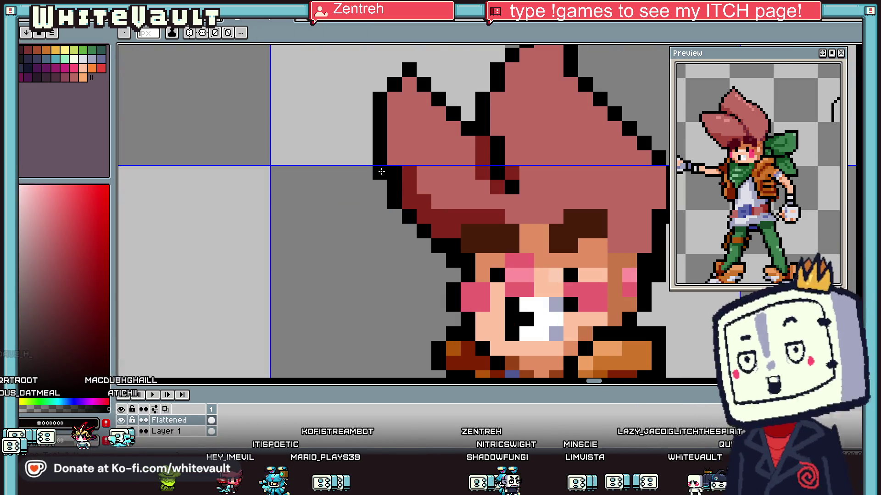
left_click_drag(394, 172, 394, 158)
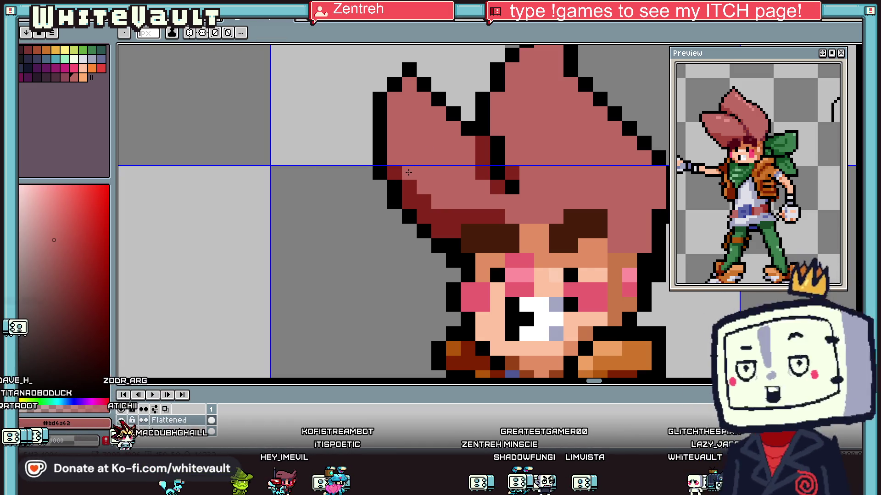
key("i")
scroll(414, 184, "down", 4)
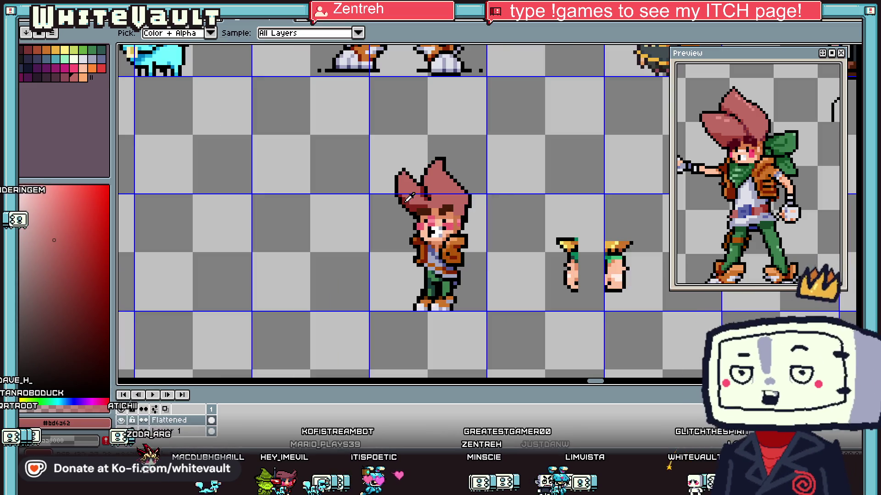
scroll(410, 197, "up", 4)
left_click(385, 180)
Step: Blacken the grey pixel beside the hair and repaint one dark-red hair pixel in pink
key("b")
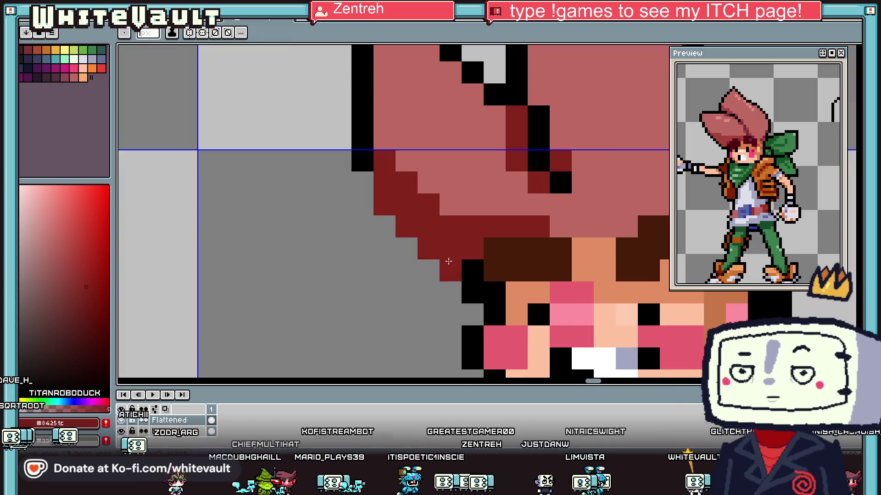
key("i")
left_click(472, 270)
key("b")
left_click(418, 267)
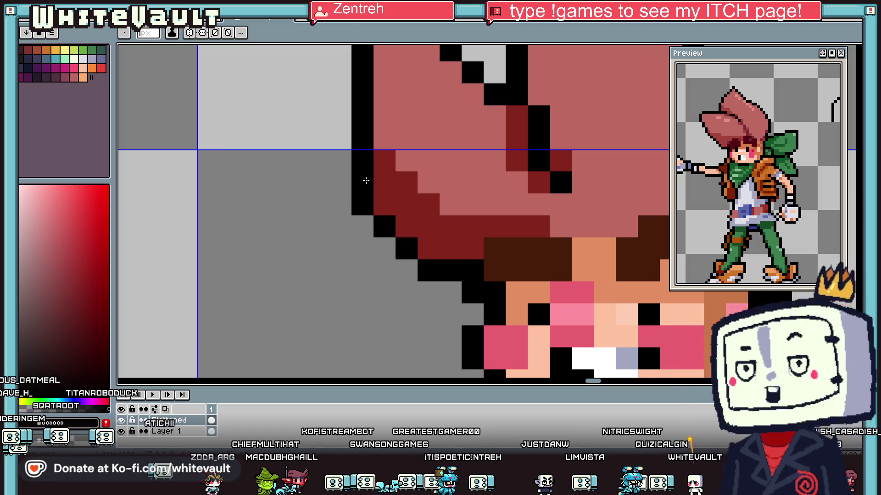
key("i")
left_click(448, 158)
key("b")
left_click(402, 180)
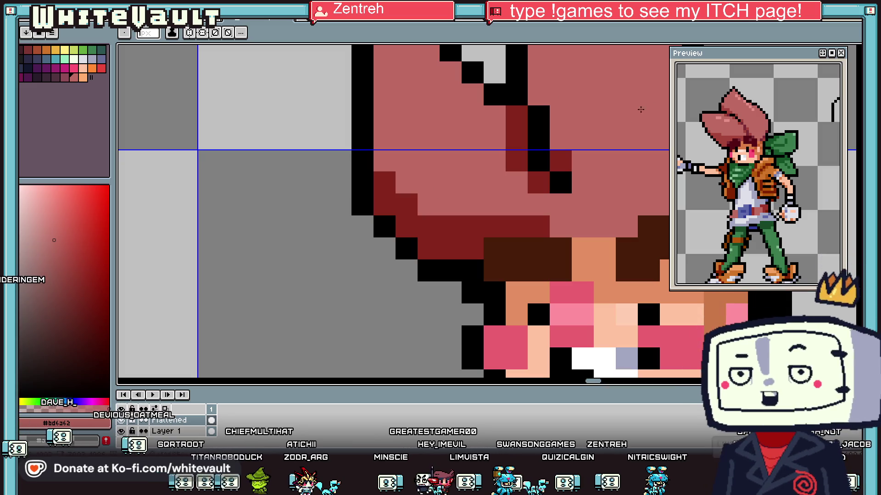
scroll(431, 209, "down", 3)
scroll(529, 217, "up", 1)
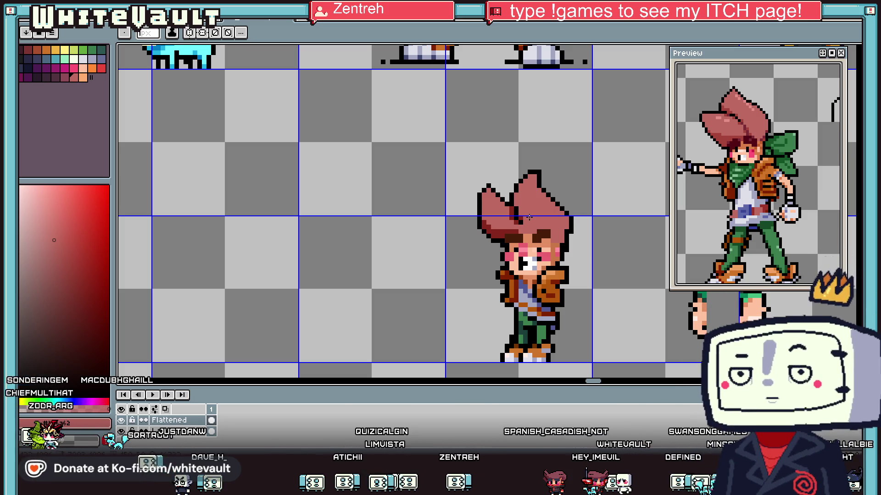
Step: Touch up the right hairline with the red hair colour, undoing a stray edit and adding a dark-red pixel
scroll(540, 211, "down", 2)
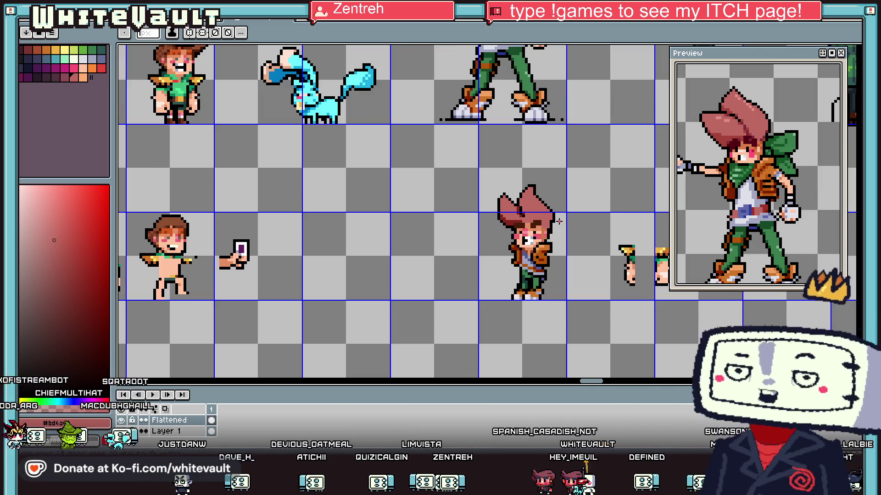
scroll(561, 221, "up", 2)
scroll(555, 216, "up", 3)
left_click(492, 240, "alt")
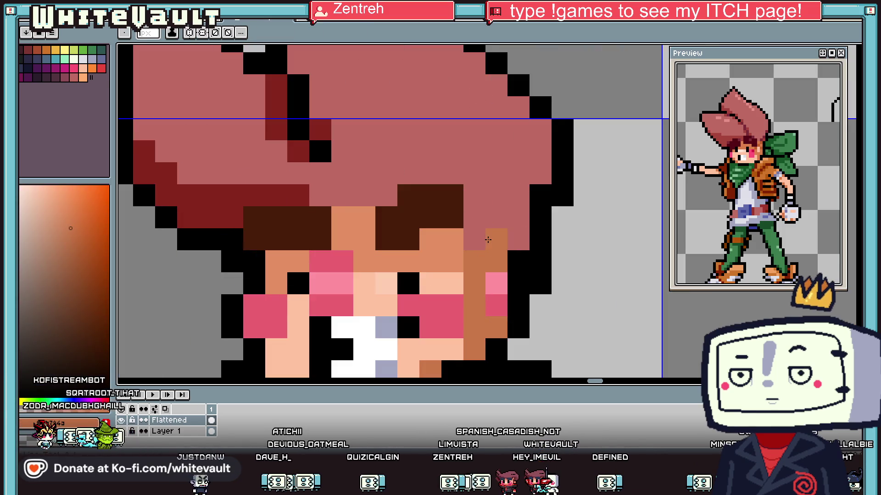
left_click(295, 166, "alt")
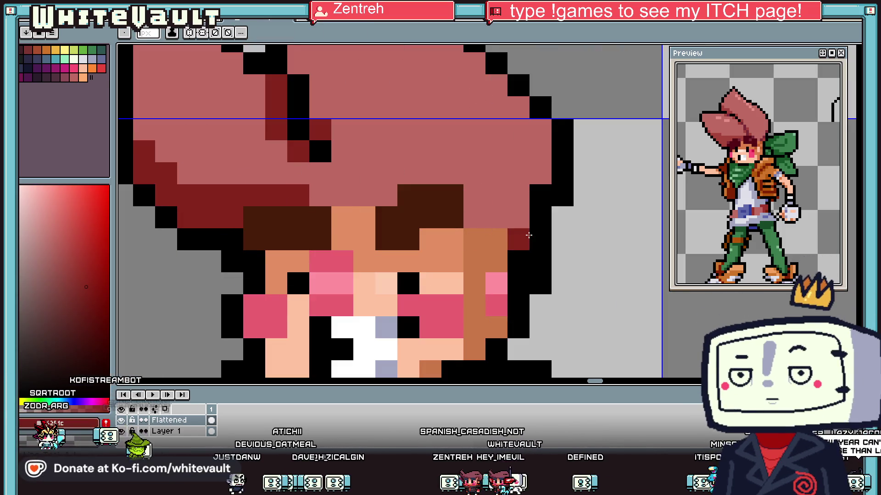
left_click(518, 239)
left_click(494, 219)
key("ctrl+z")
key("ctrl+z")
left_click(349, 191)
Step: Pick the orange-brown skin shade and place shading pixels down the face below the right cheek
left_click(498, 242, "alt")
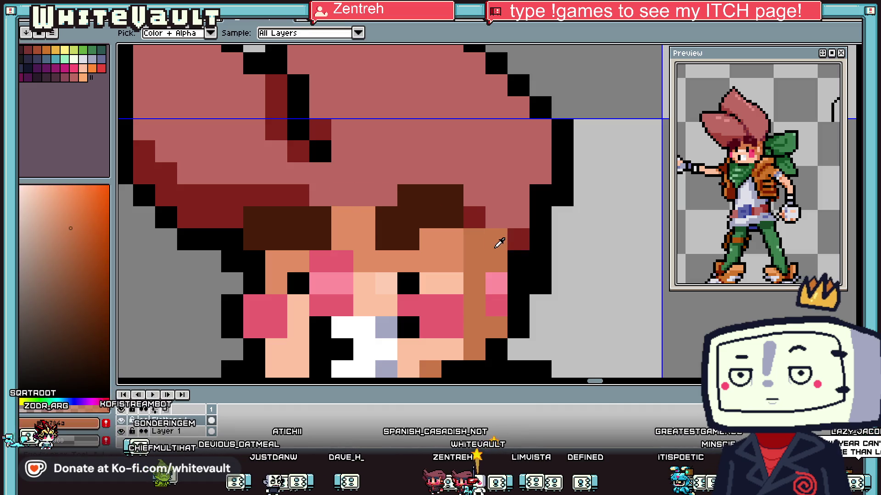
scroll(503, 242, "down", 5)
scroll(501, 243, "up", 5)
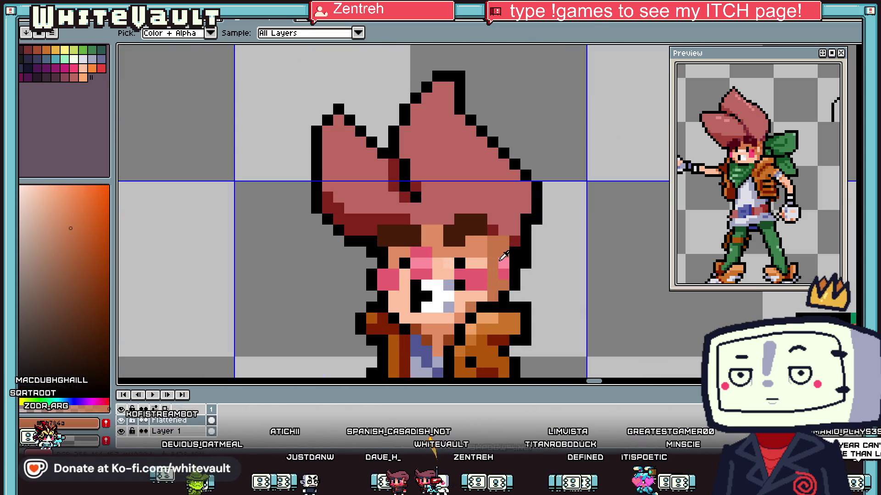
scroll(503, 256, "down", 1)
scroll(550, 273, "down", 3)
scroll(549, 271, "down", 1)
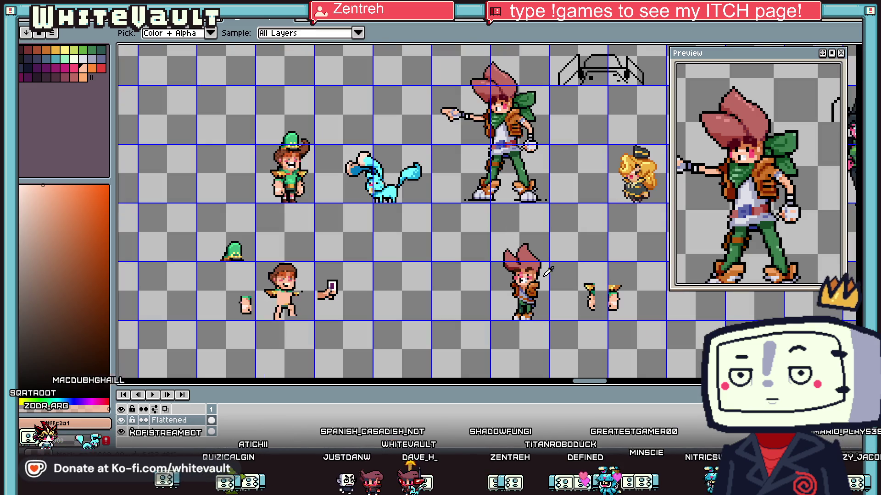
scroll(549, 269, "up", 5)
left_click(440, 257, "alt")
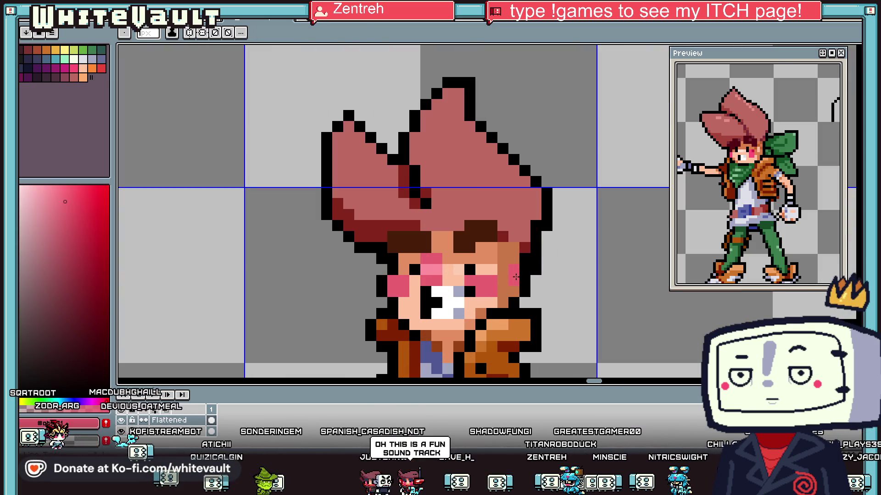
left_click(507, 247, "alt")
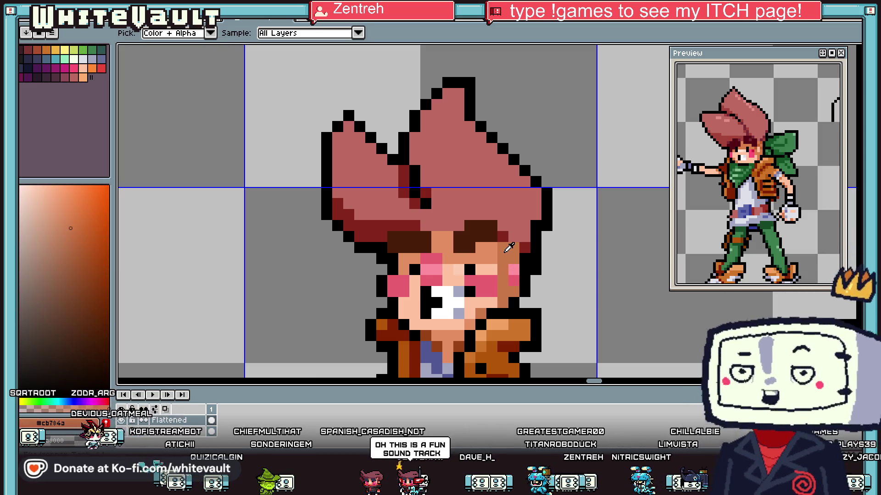
scroll(530, 280, "up", 1)
scroll(527, 270, "up", 2)
left_click(94, 244)
left_click(535, 260)
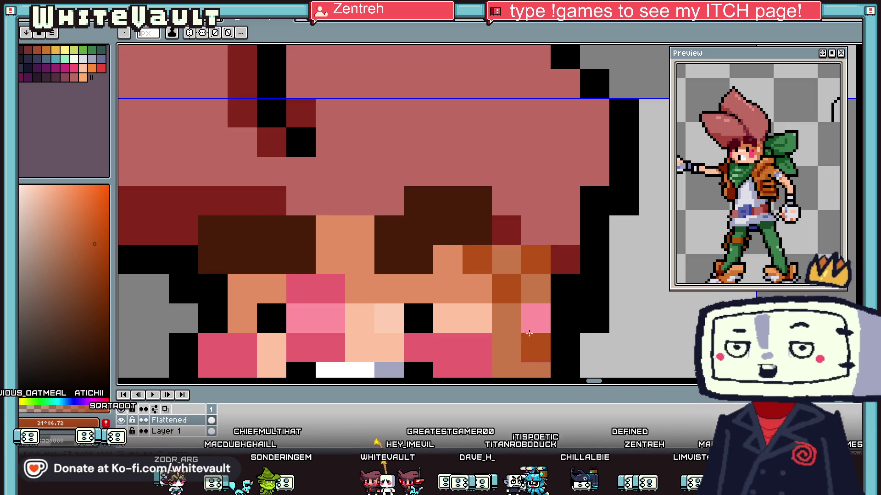
left_click(536, 372)
Step: Eyedrop the hair's base pink colour from the sprite
scroll(512, 343, "down", 4)
scroll(512, 343, "up", 2)
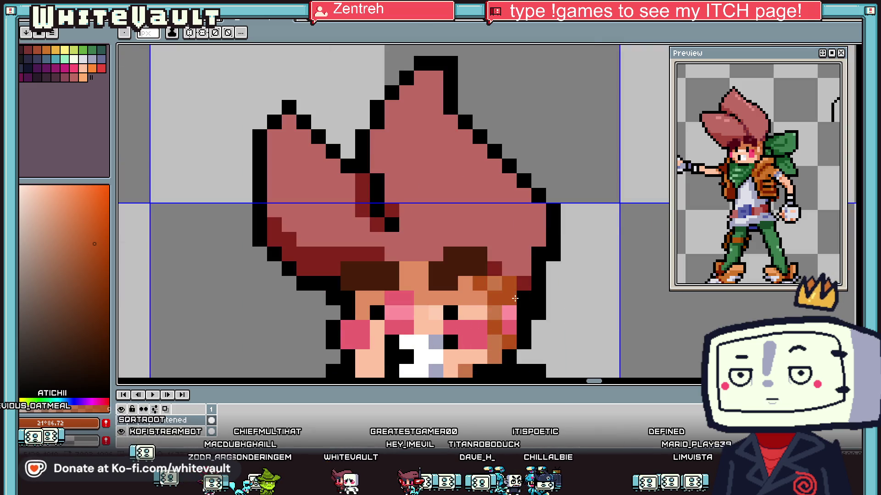
scroll(515, 299, "down", 3)
scroll(527, 302, "up", 3)
key("i")
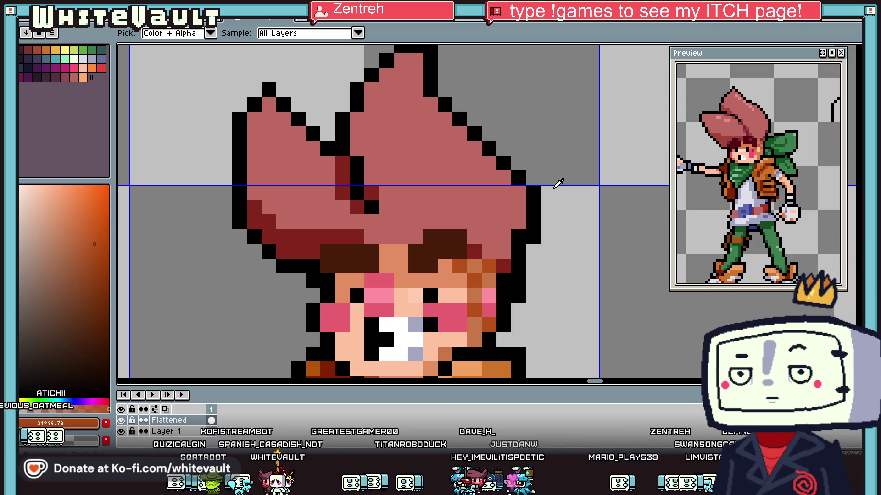
scroll(559, 182, "down", 3)
scroll(495, 137, "up", 1)
scroll(495, 138, "up", 2)
left_click(458, 192)
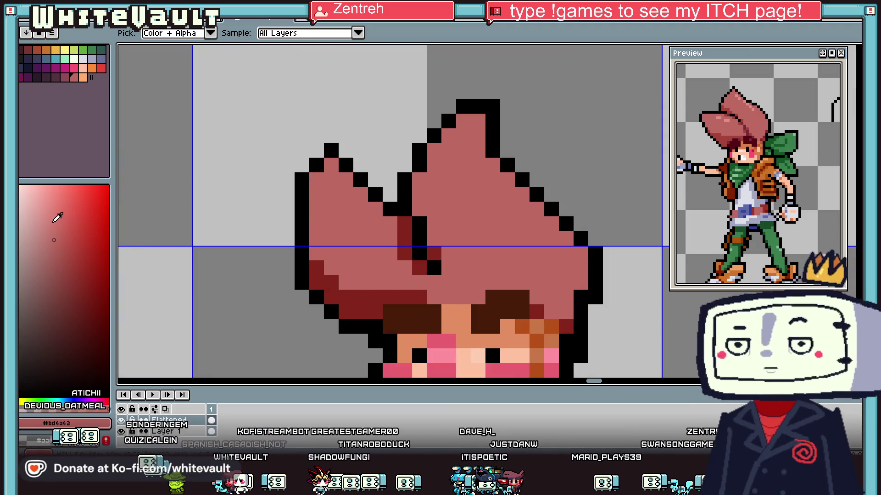
Step: Paint a lighter pink highlight down the top spike and lighten the right spike's mid-pink area
left_click(53, 222)
left_click_drag(467, 125, 465, 181)
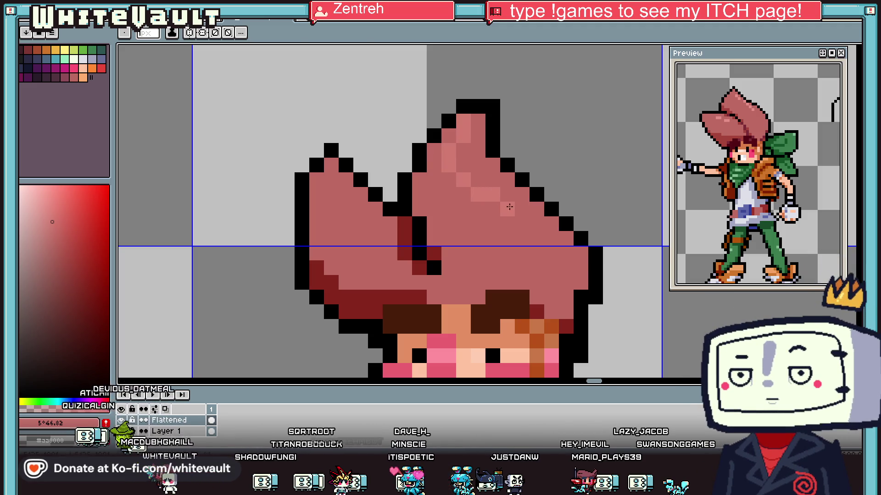
scroll(507, 206, "down", 3)
scroll(458, 192, "up", 2)
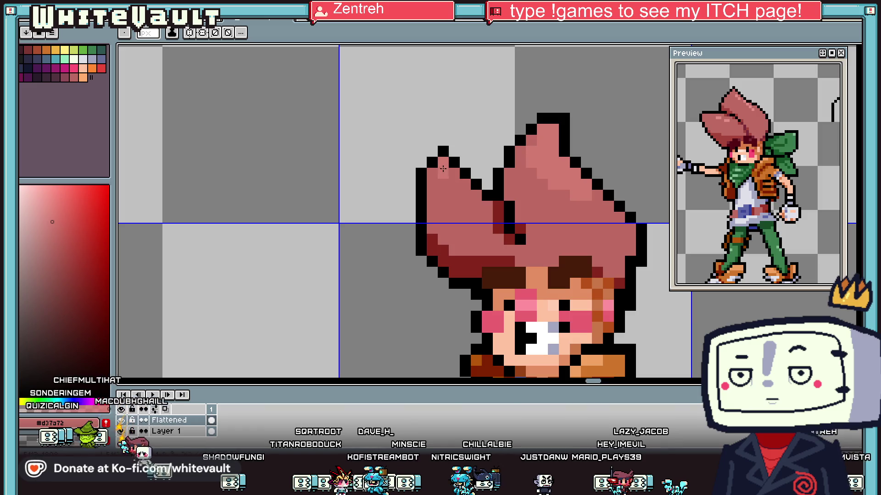
key("alt")
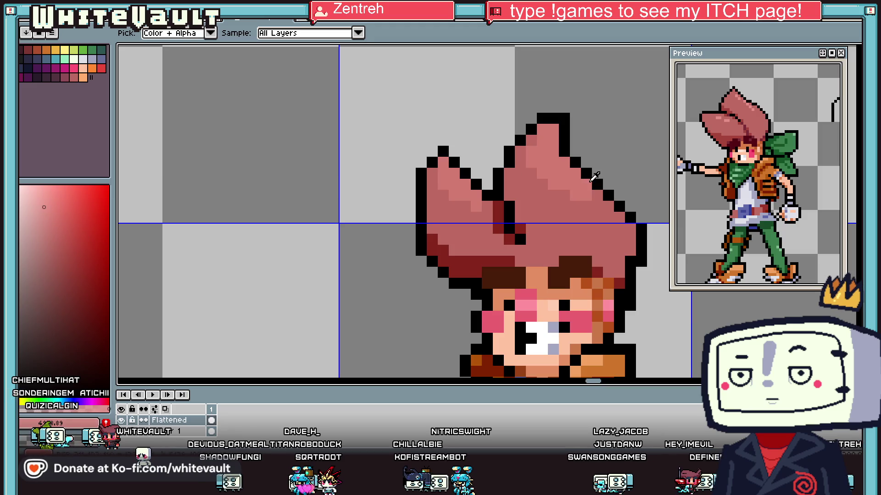
left_click(559, 168)
Step: Pick the dark red shadow colour and add a pixel on the hair's right edge
left_click(507, 239, "alt")
key("b")
left_click(631, 248)
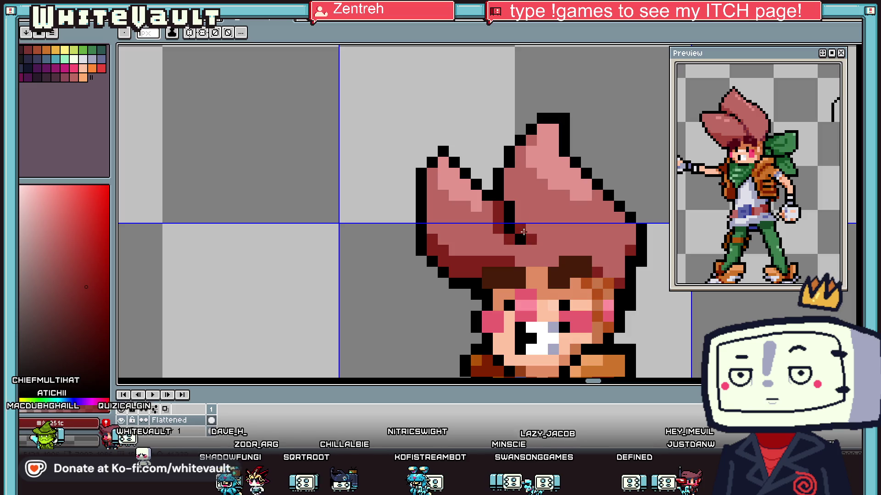
scroll(506, 197, "down", 3)
scroll(532, 216, "down", 2)
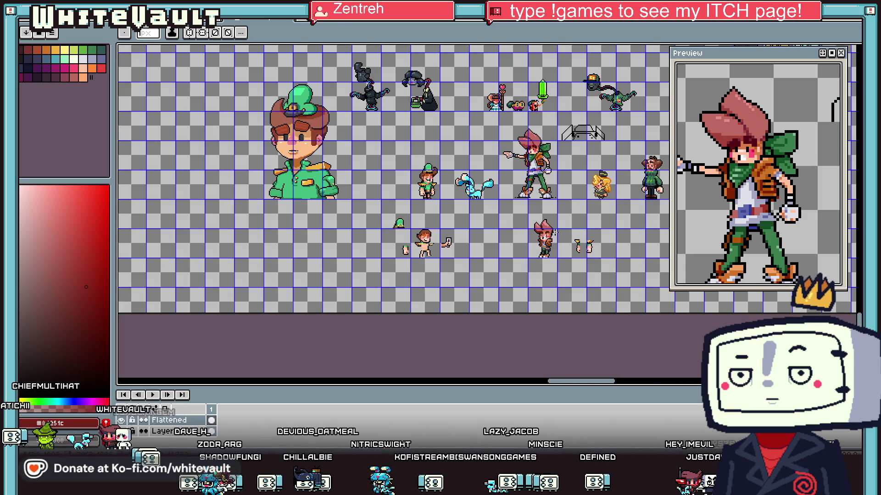
Step: Cut off the left spike's tip with a black outline and extend the black crease line
scroll(559, 232, "up", 2)
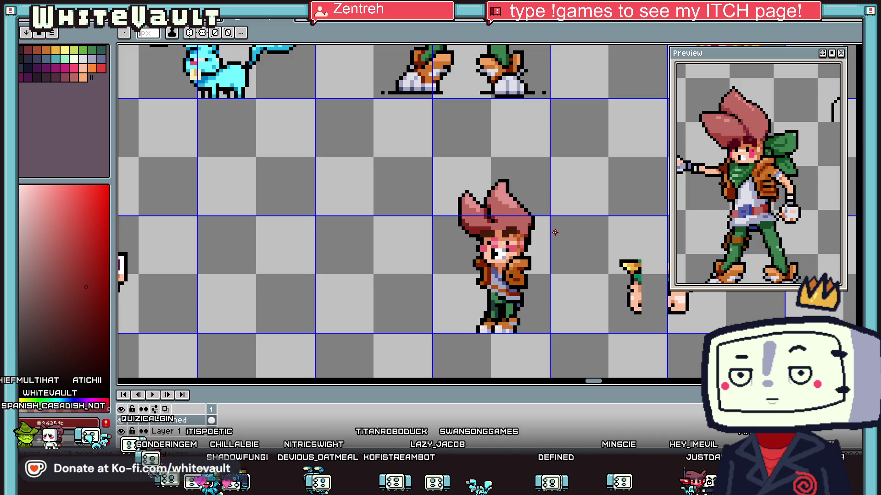
scroll(557, 231, "down", 3)
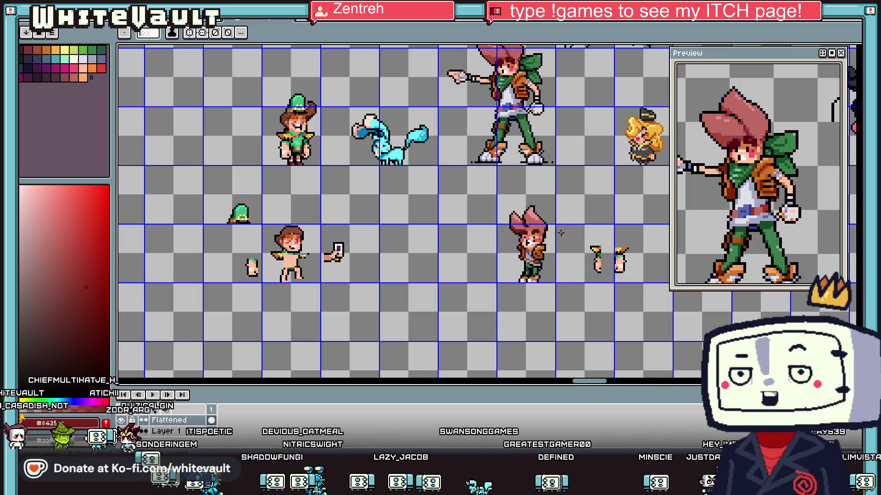
scroll(518, 227, "up", 3)
scroll(483, 222, "up", 2)
left_click(481, 223, "alt")
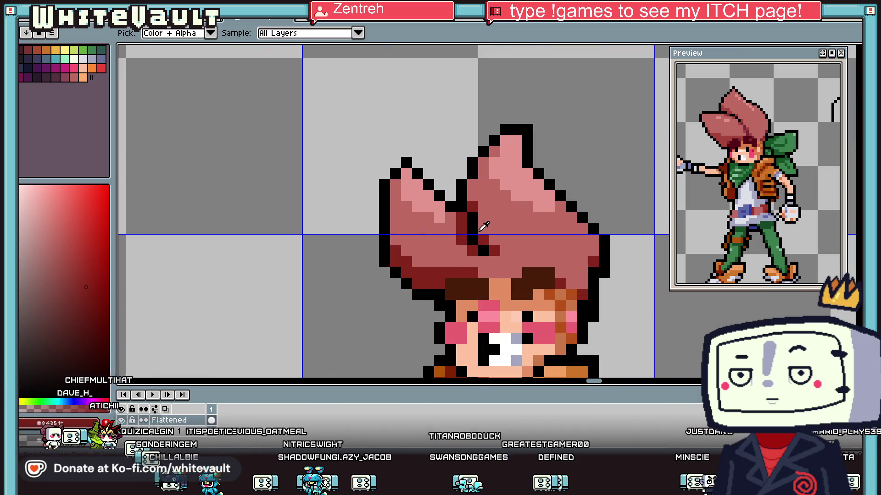
left_click(472, 215, "alt")
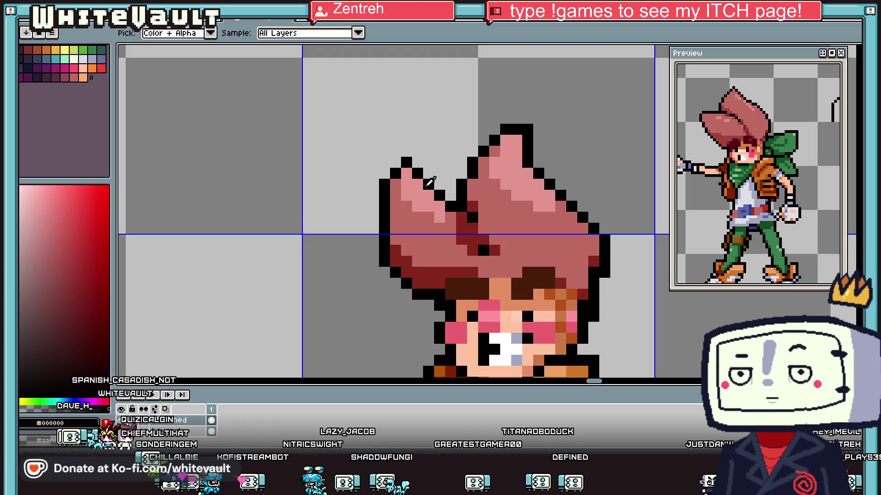
mouse_move(428, 195)
left_mouse_down()
mouse_move(393, 195)
mouse_move(428, 184)
left_mouse_up()
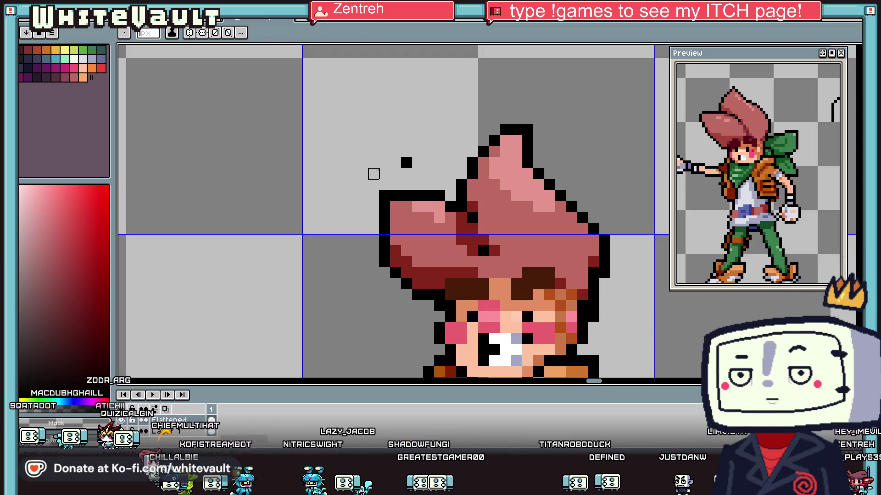
scroll(465, 218, "up", 1)
left_click_drag(478, 210, 516, 222)
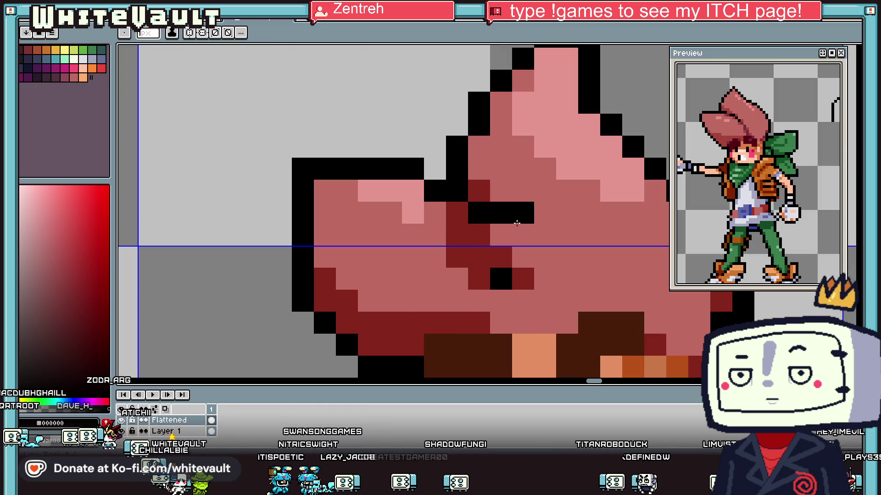
Step: Repaint the crease between the spikes with hair pink, dark red shadow and black pixels
left_click(542, 281, "alt")
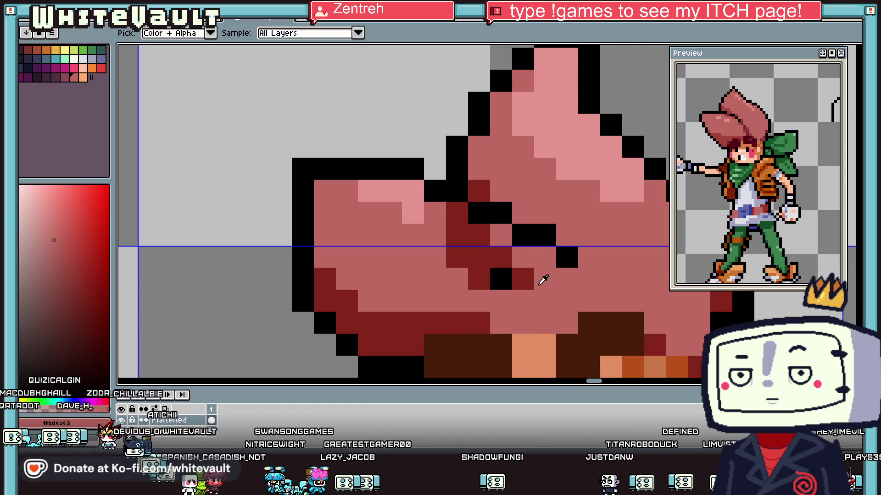
left_click_drag(542, 281, 502, 251)
left_click(479, 231, "alt")
left_click_drag(460, 231, 504, 230)
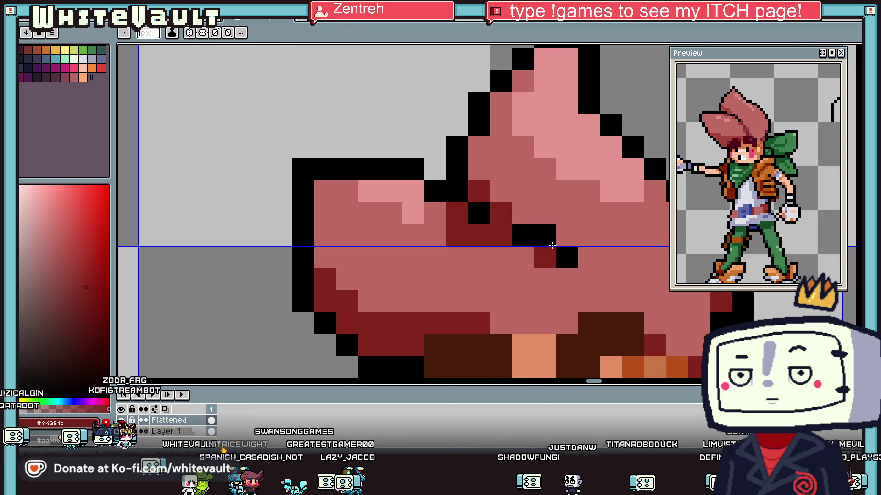
left_click(565, 234)
left_click(523, 212)
left_click(477, 213, "alt")
left_click(500, 213)
left_click(460, 252, "alt")
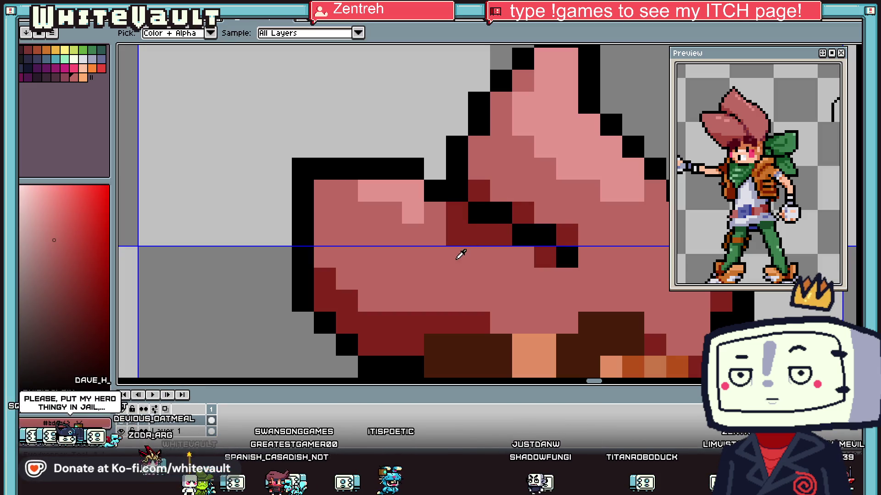
left_click(457, 235)
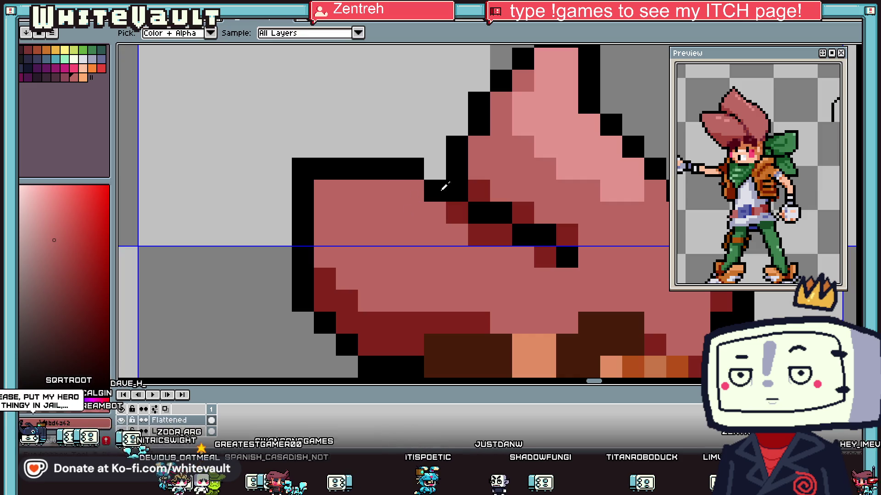
left_click(522, 146, "alt")
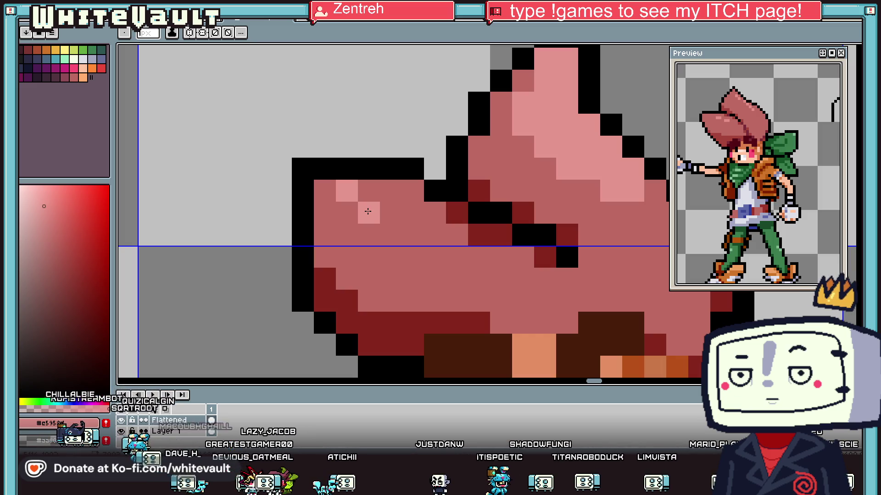
Step: Widen the left spike's highlight with one more light pink pixel
left_click(386, 208)
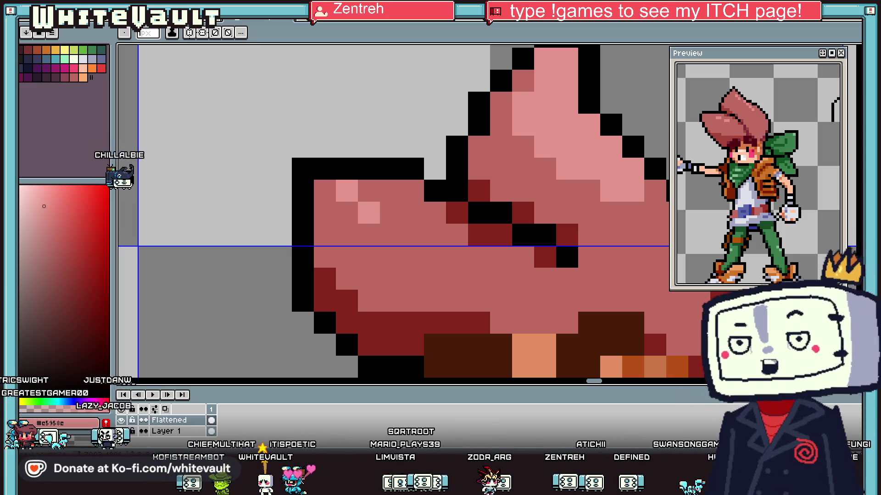
Step: Zoom in and select the tip of the top hair spike with a rectangular marquee
scroll(556, 112, "down", 3)
scroll(557, 112, "down", 1)
scroll(557, 112, "up", 2)
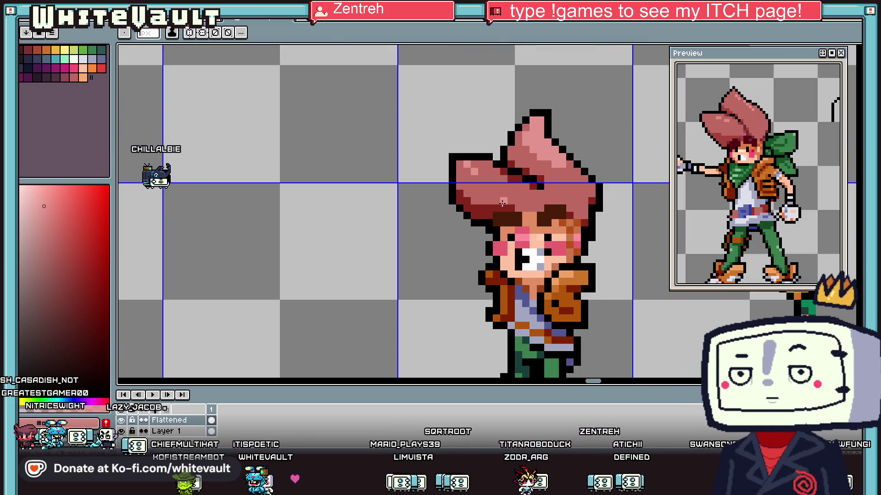
key("i")
scroll(486, 216, "up", 2)
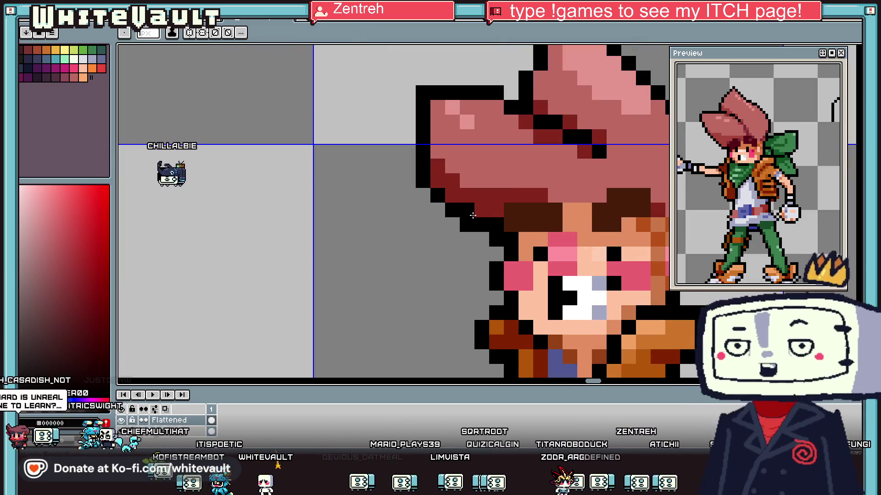
scroll(486, 215, "down", 4)
scroll(525, 195, "up", 2)
scroll(524, 195, "up", 1)
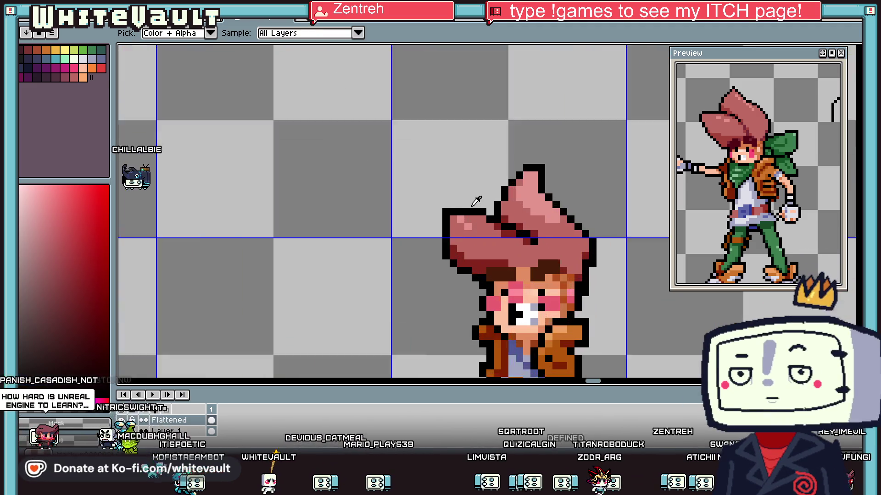
scroll(596, 160, "up", 1)
key("m")
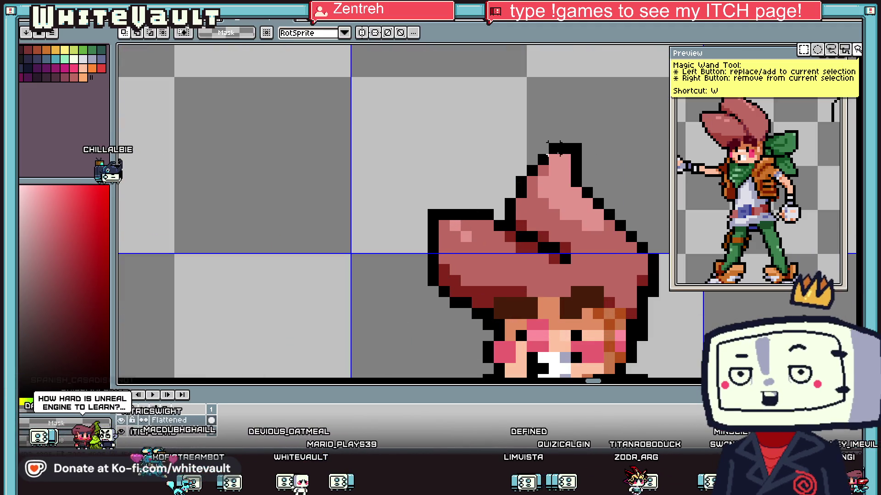
mouse_move(507, 135)
left_mouse_down()
mouse_move(587, 181)
mouse_move(642, 171)
left_mouse_up()
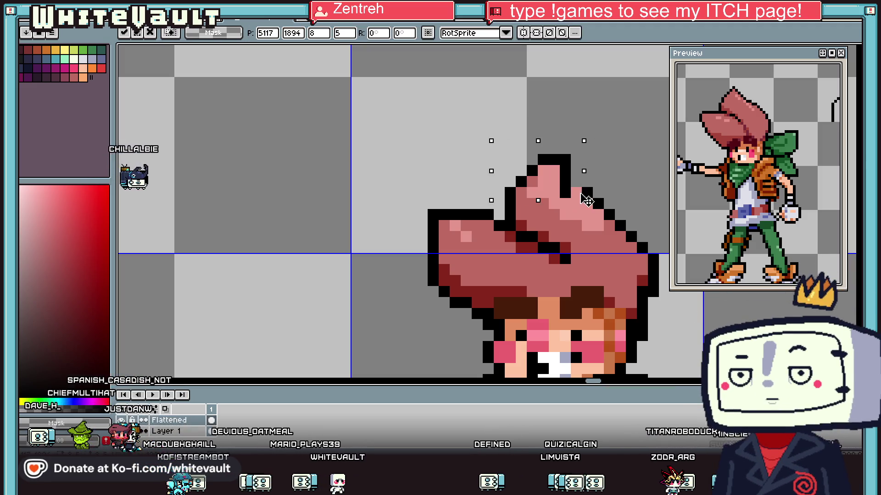
key("b")
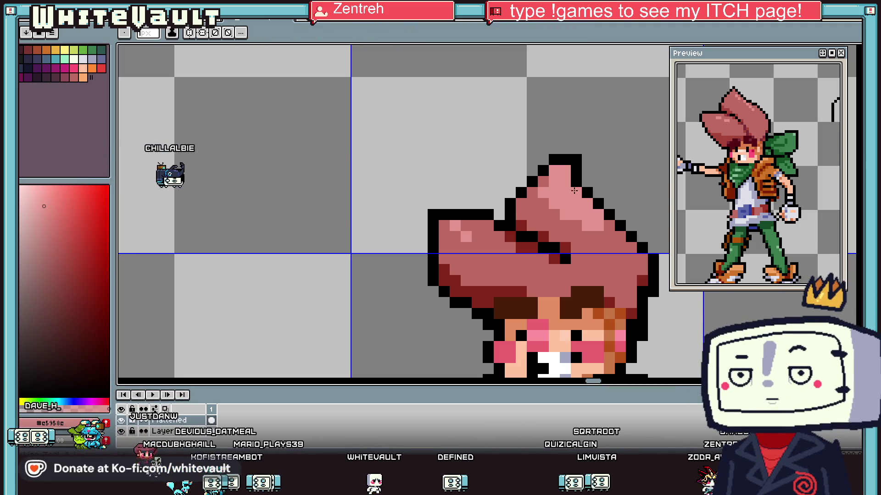
Step: Recolour the spike's upper-left outline pink and redraw a new black outline beside it
scroll(603, 161, "up", 1)
scroll(554, 152, "up", 1)
scroll(551, 147, "down", 3)
scroll(551, 148, "down", 2)
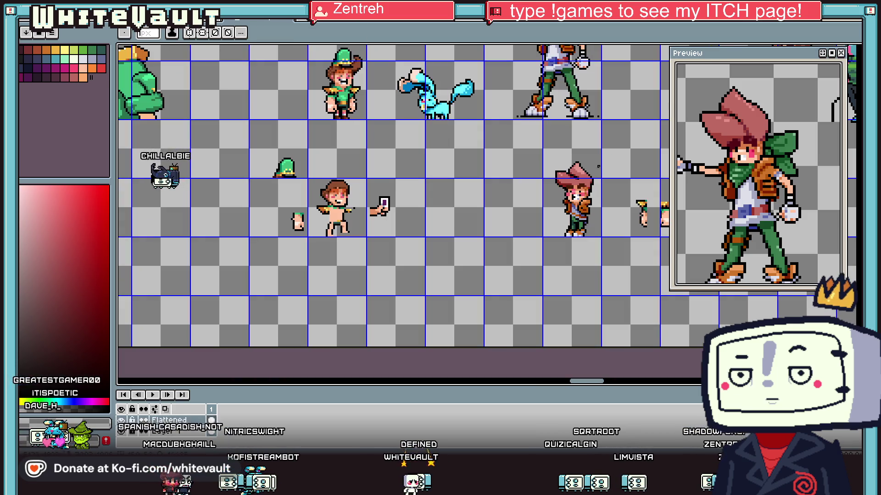
key("i")
scroll(596, 147, "up", 3)
scroll(596, 146, "up", 1)
left_click(592, 158, "alt")
left_click_drag(574, 157, 552, 180)
left_click(603, 158, "alt")
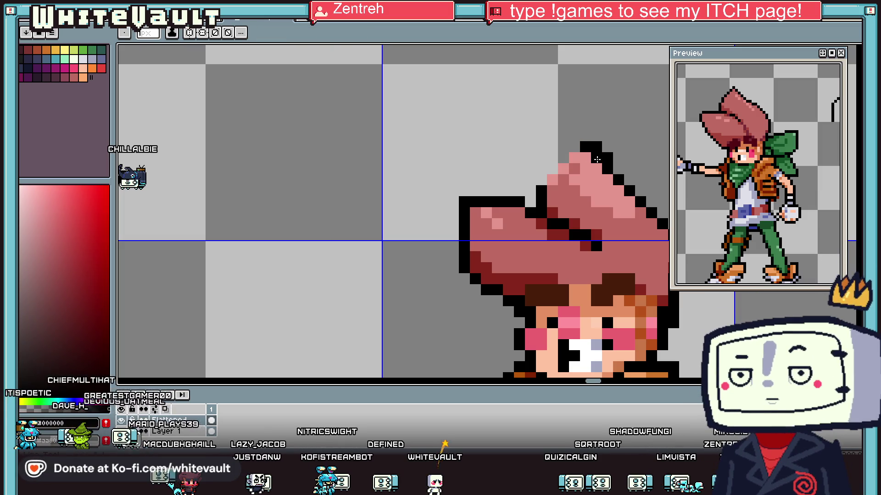
left_click_drag(575, 147, 540, 174)
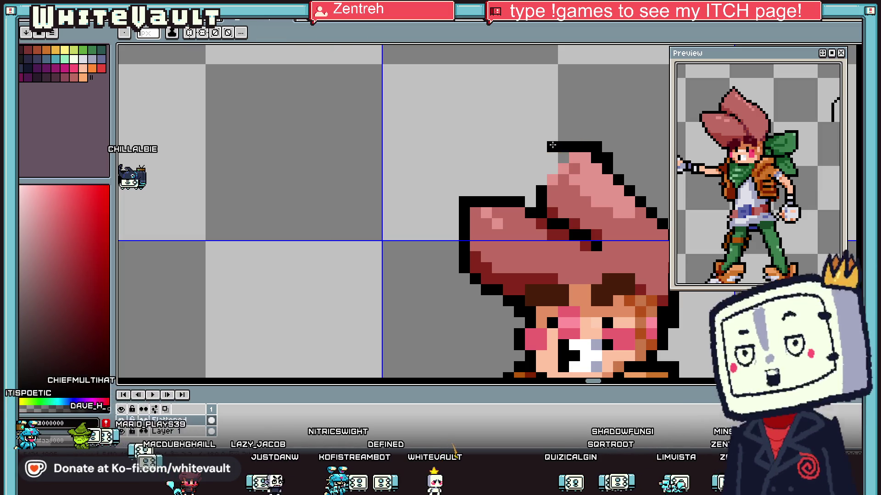
left_click(545, 185, "alt")
left_click(545, 162)
left_click(541, 165, "alt")
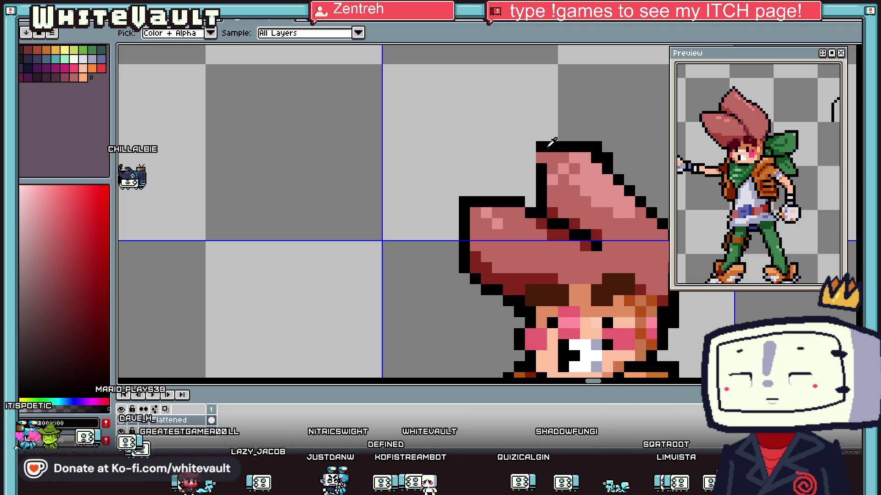
Step: Extend the black outline down the hair edge and turn the top edge pixels pink
scroll(564, 163, "down", 4)
scroll(583, 164, "up", 2)
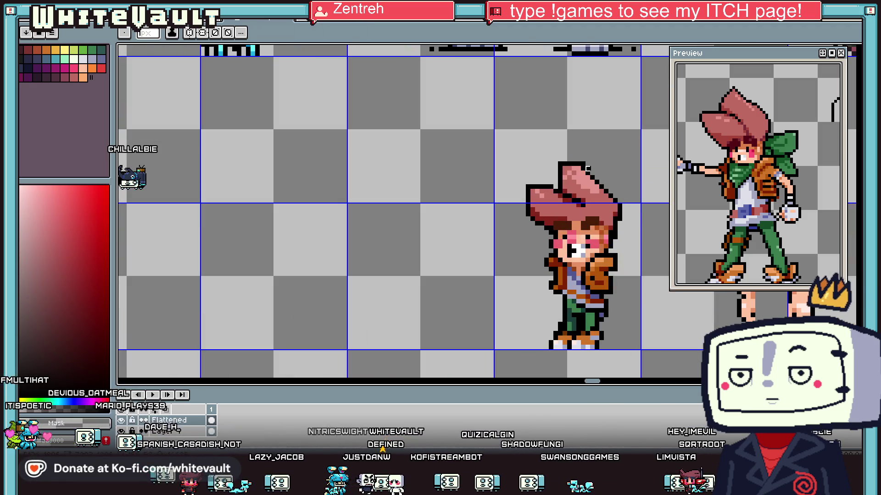
scroll(588, 169, "up", 3)
left_click(570, 180, "alt")
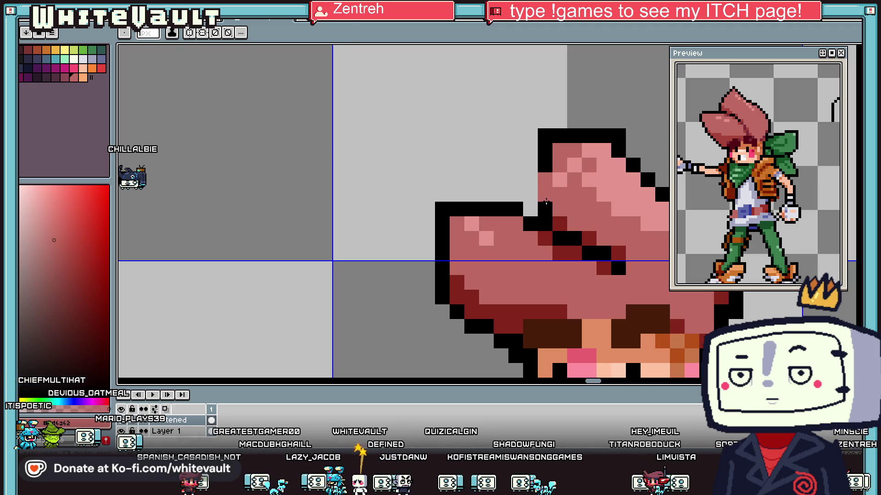
left_click(545, 209)
left_click(530, 223, "alt")
left_click_drag(530, 180, 531, 209)
left_click(552, 169, "alt")
left_click_drag(574, 136, 589, 136)
left_click(604, 136, "alt")
right_click(545, 136)
left_click(575, 150, "alt")
left_click(611, 136, "alt")
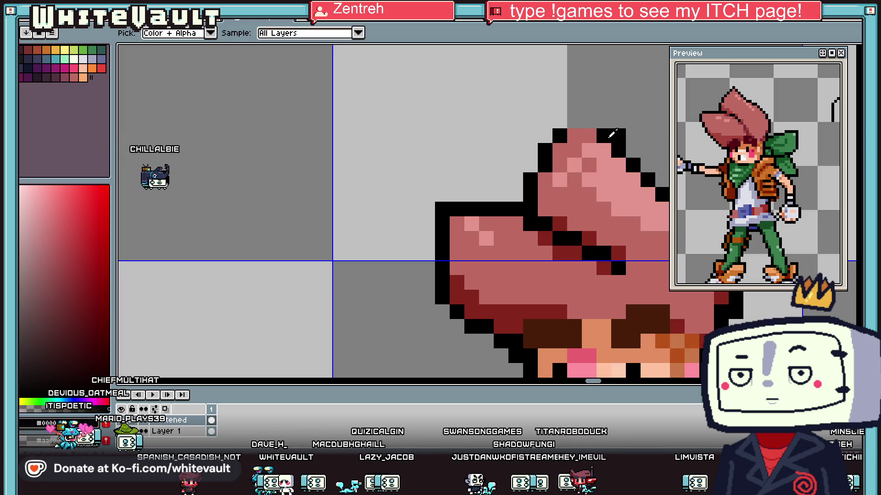
Step: Paint one more hair pixel black to finish the tip's stepped outline
scroll(610, 135, "down", 3)
scroll(608, 137, "down", 1)
scroll(604, 143, "up", 2)
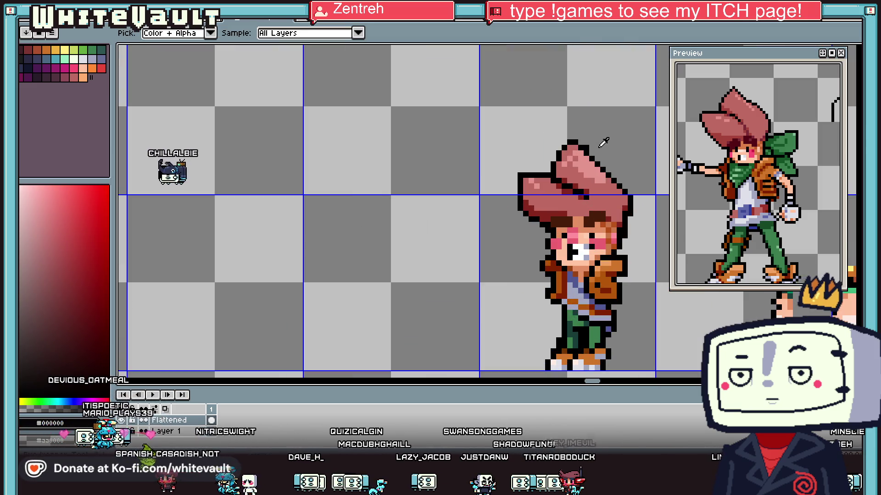
scroll(573, 142, "up", 2)
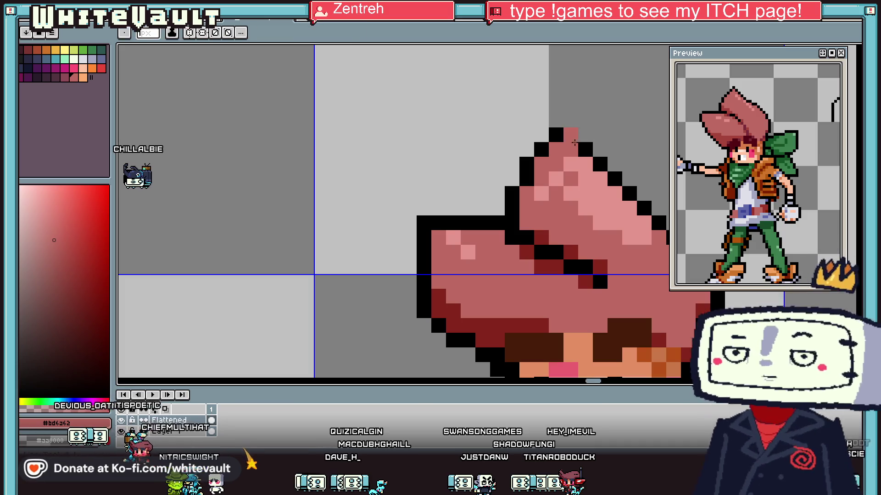
scroll(571, 139, "down", 1)
scroll(597, 142, "down", 3)
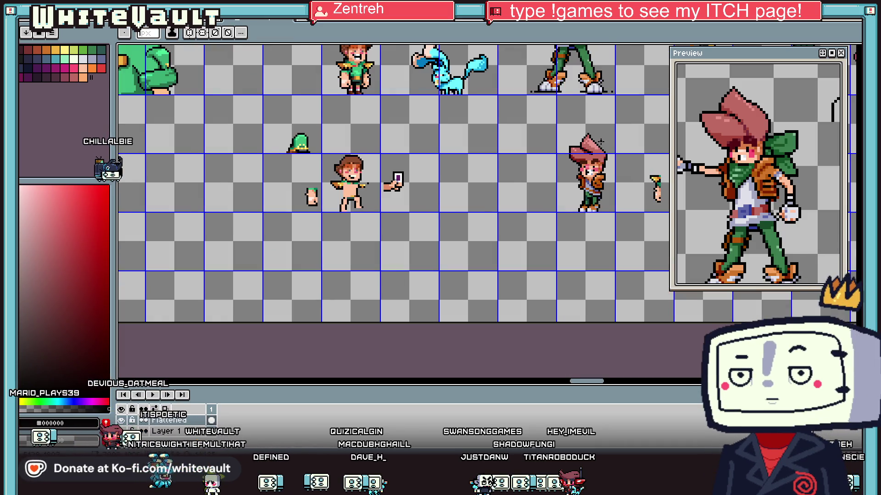
scroll(600, 141, "down", 2)
scroll(604, 137, "up", 4)
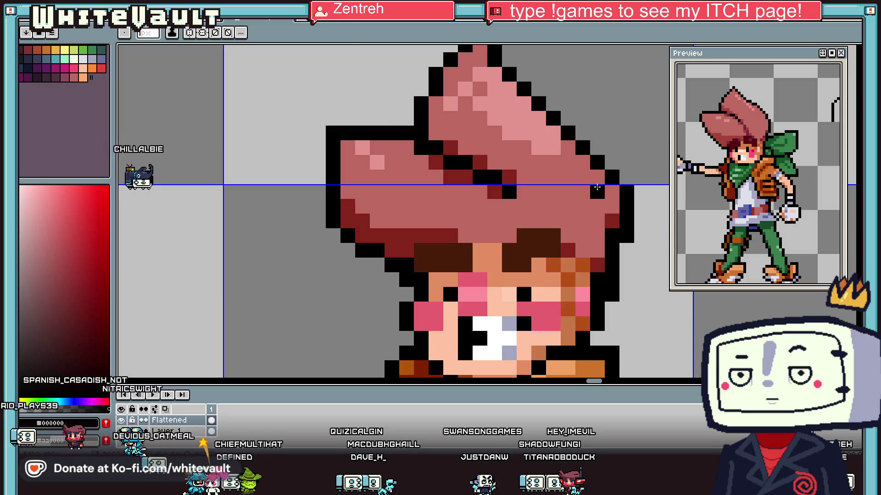
left_click(556, 125, "alt")
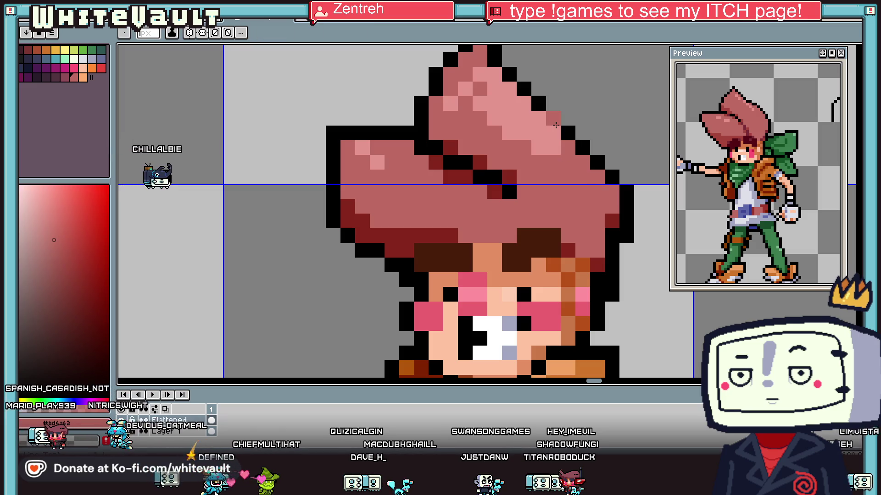
key("x")
left_click(601, 160)
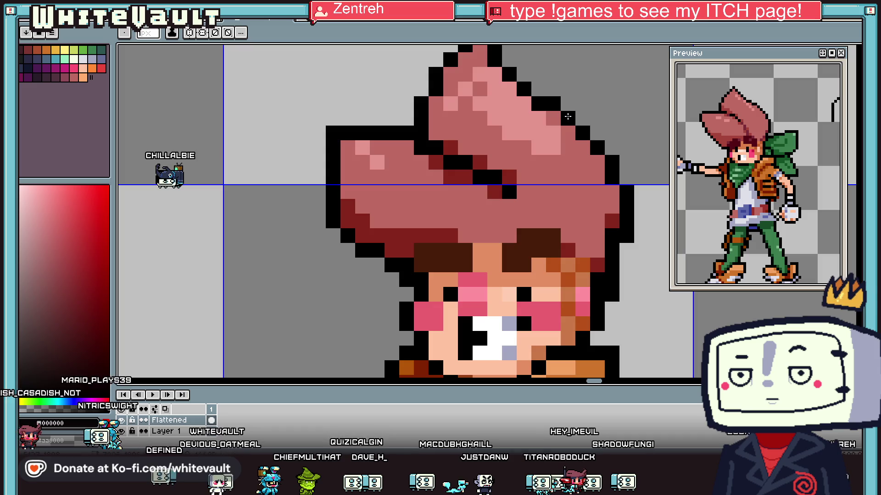
scroll(562, 111, "down", 4)
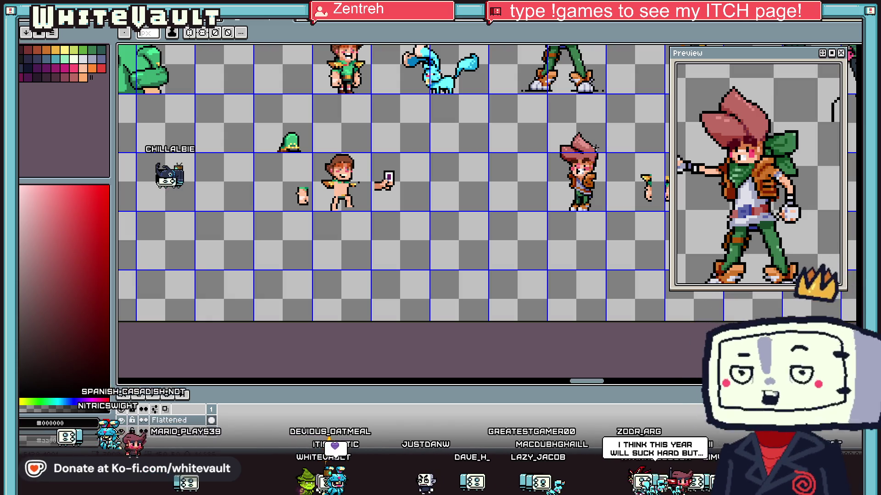
Step: Eyedrop the dark red from the hair and pencil a shading pixel onto it
key("i")
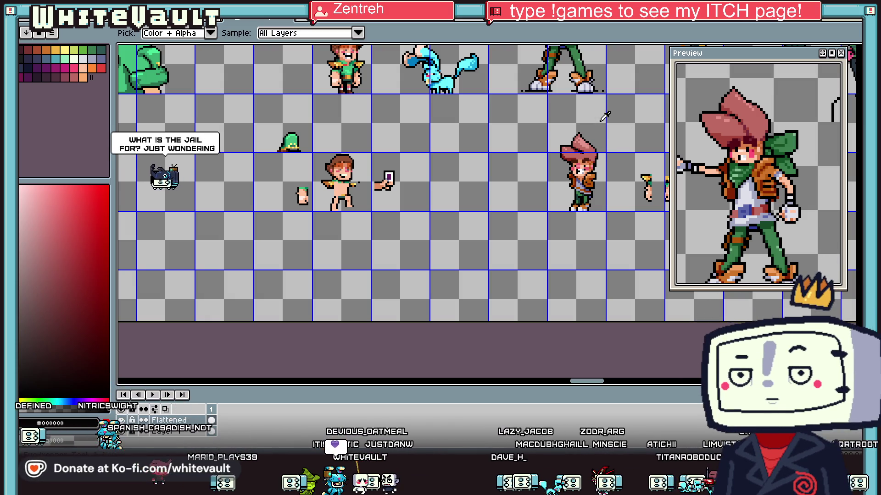
scroll(596, 159, "up", 5)
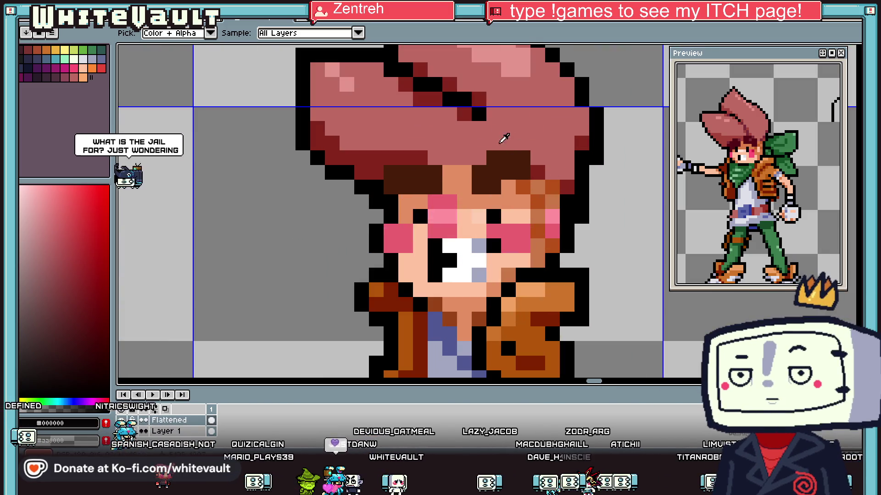
left_click(464, 113)
key("b")
left_click(379, 89)
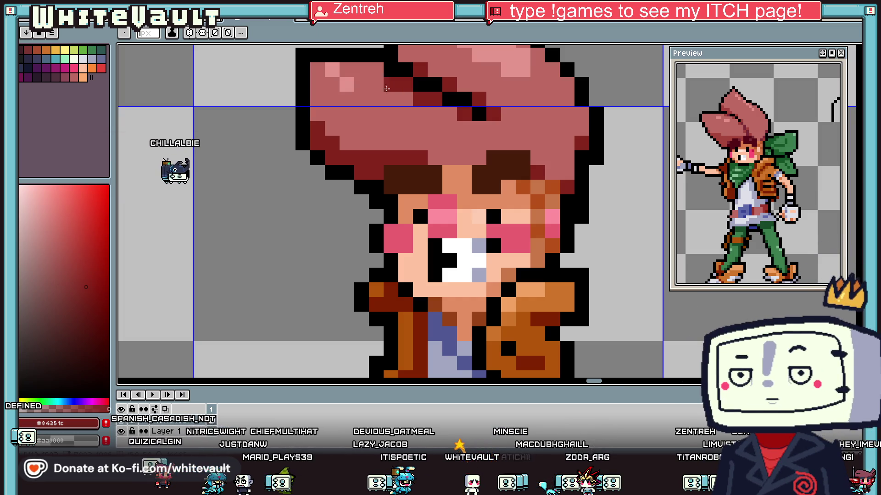
Step: Sample the orange-brown shade from the face with the eyedropper
left_click(453, 170, "alt")
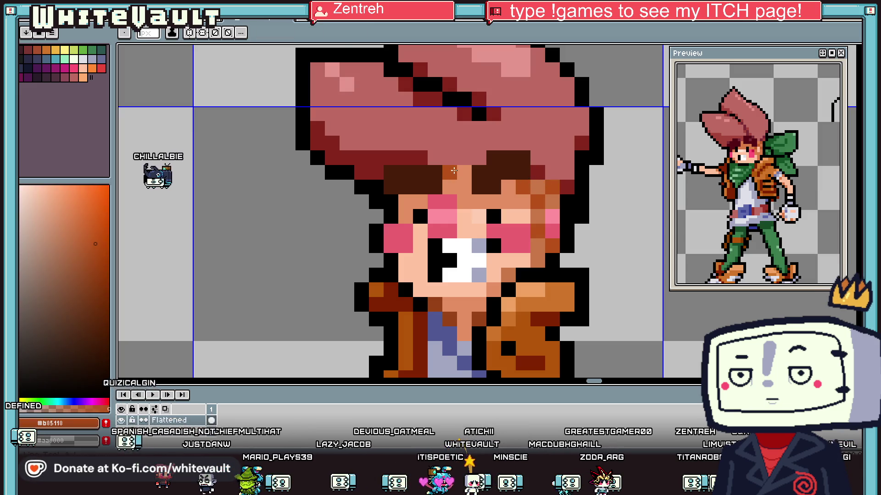
scroll(464, 171, "down", 5)
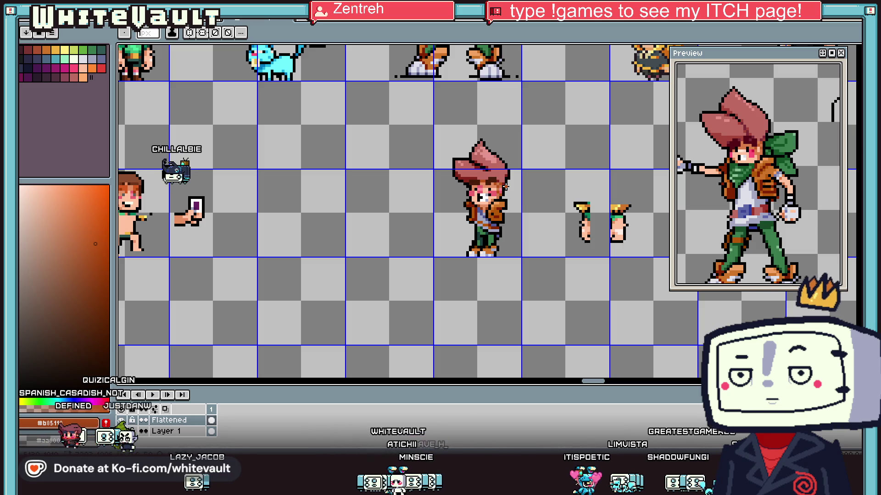
key("i")
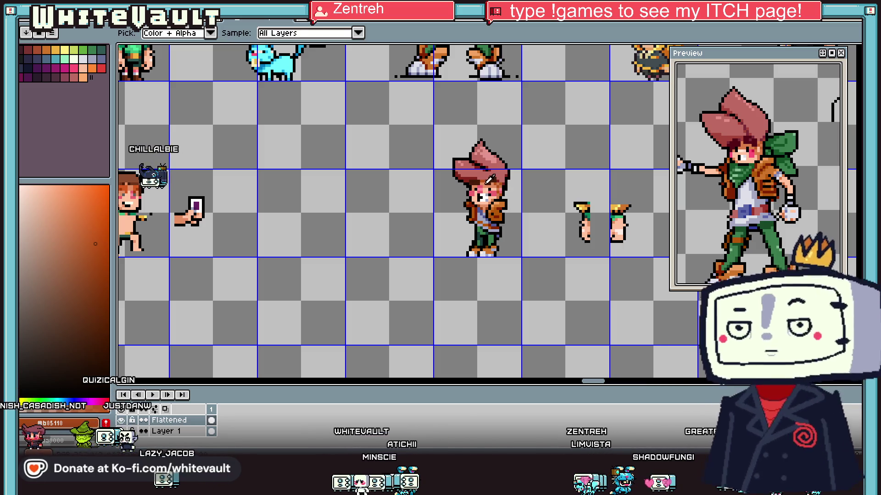
scroll(490, 180, "up", 2)
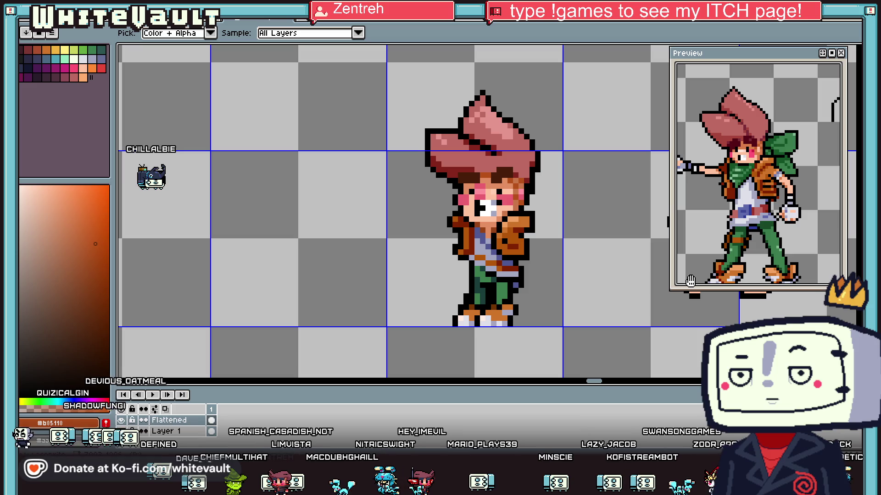
scroll(510, 131, "down", 3)
scroll(510, 131, "down", 1)
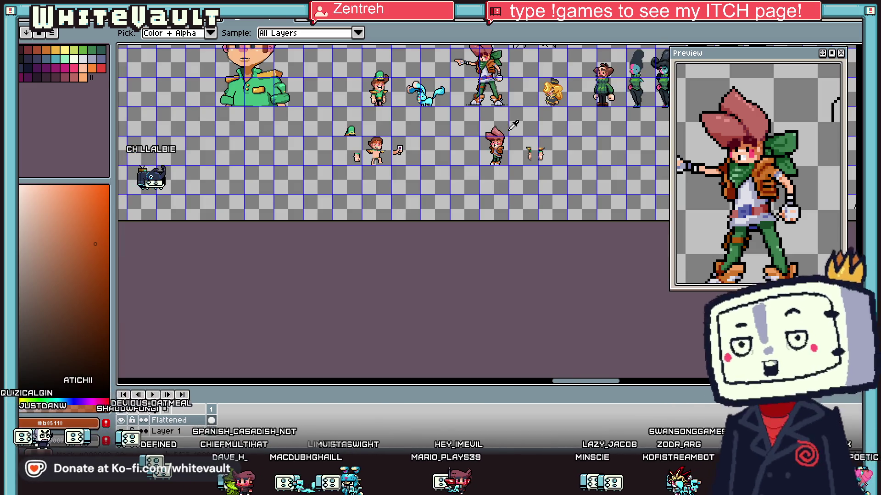
scroll(509, 129, "up", 2)
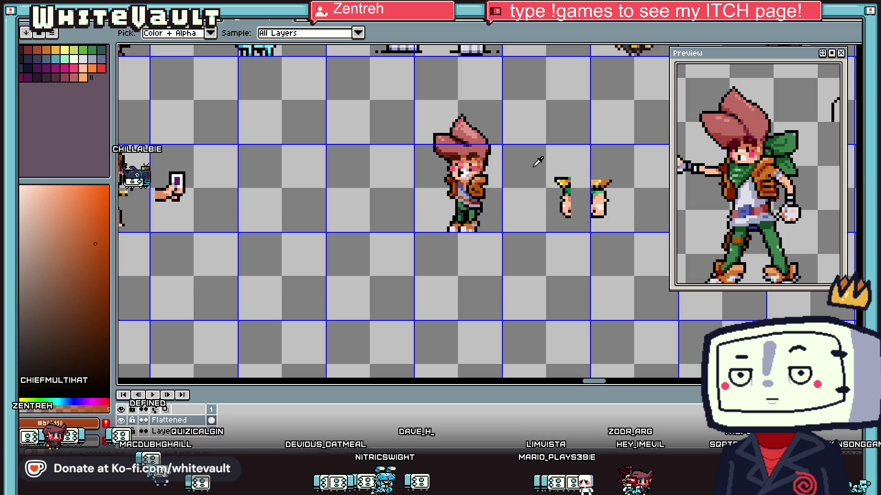
scroll(495, 181, "up", 1)
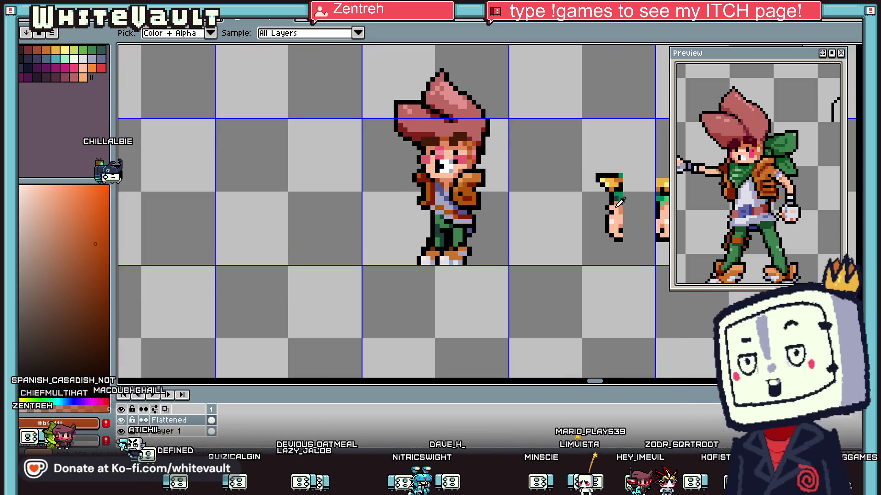
Step: Enlarge the hand with #ffc2a1 skin pixels and outline its right edge in black
left_click(619, 202)
scroll(522, 188, "up", 1)
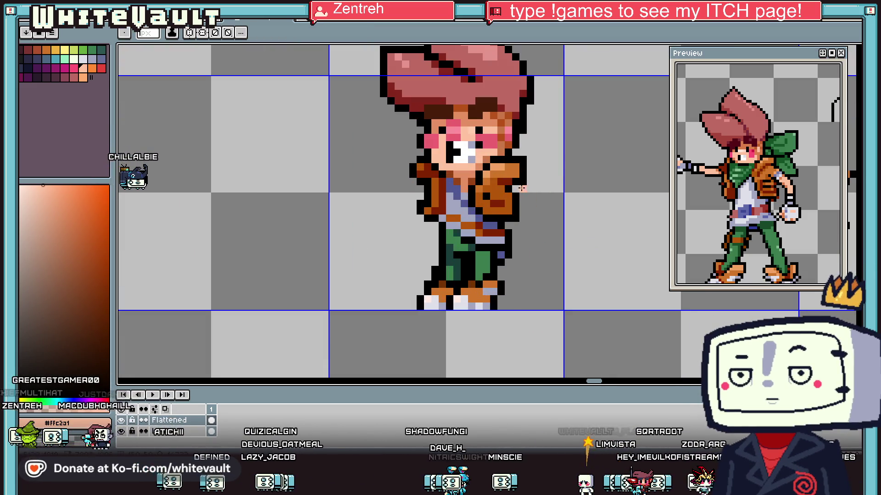
scroll(517, 191, "up", 1)
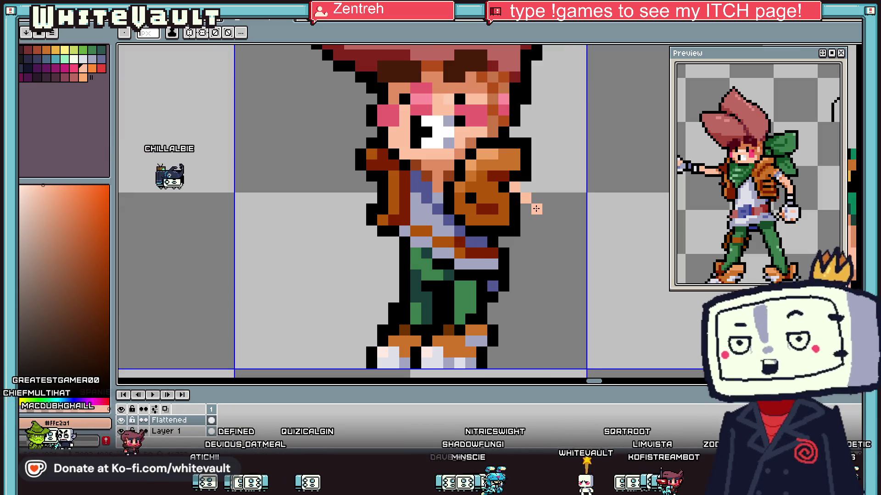
left_click_drag(504, 198, 513, 219)
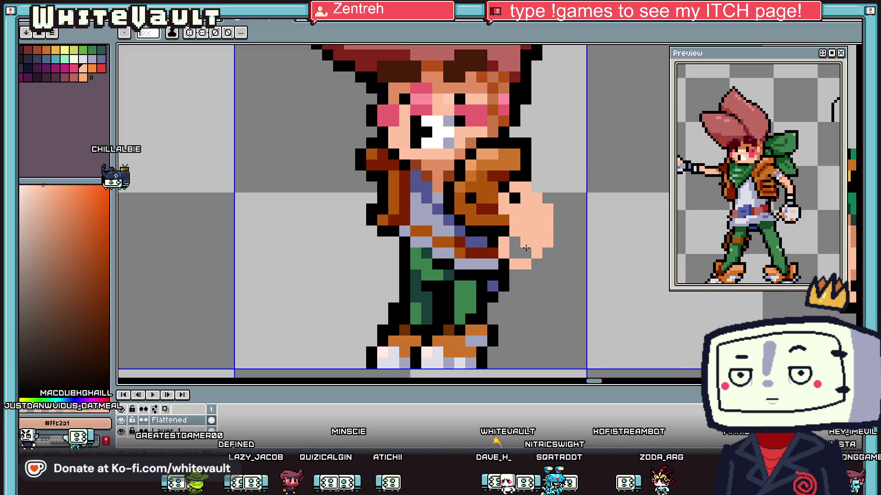
left_click(516, 254)
key("alt")
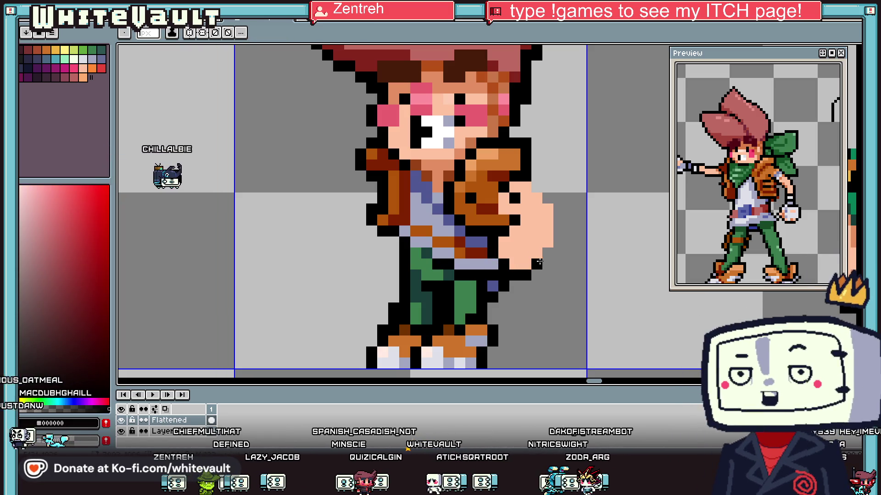
left_click_drag(554, 239, 555, 207)
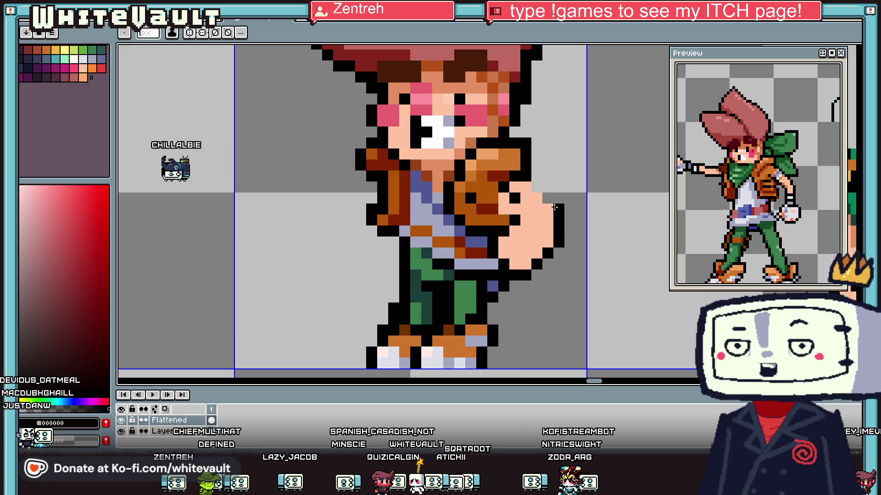
Step: Repaint two outline pixels of the clenched fist in skin tone
right_click(534, 187)
scroll(519, 185, "down", 4)
scroll(553, 180, "up", 2)
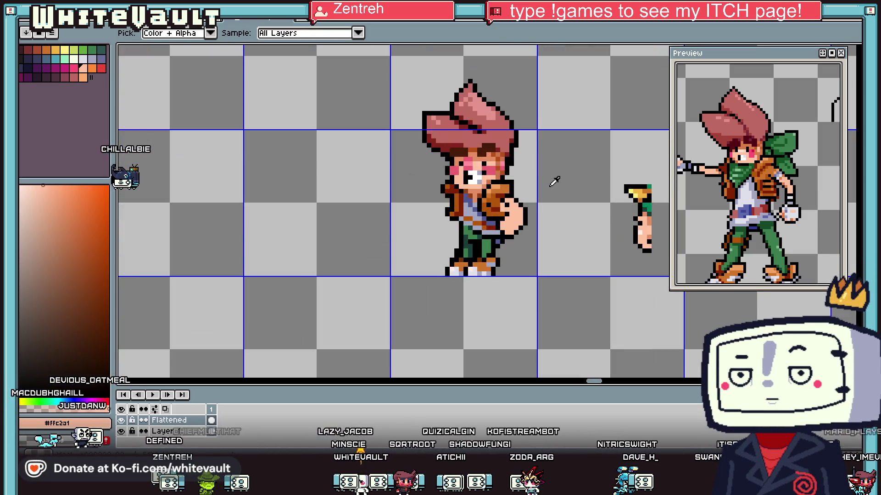
scroll(511, 220, "up", 1)
scroll(508, 257, "up", 1)
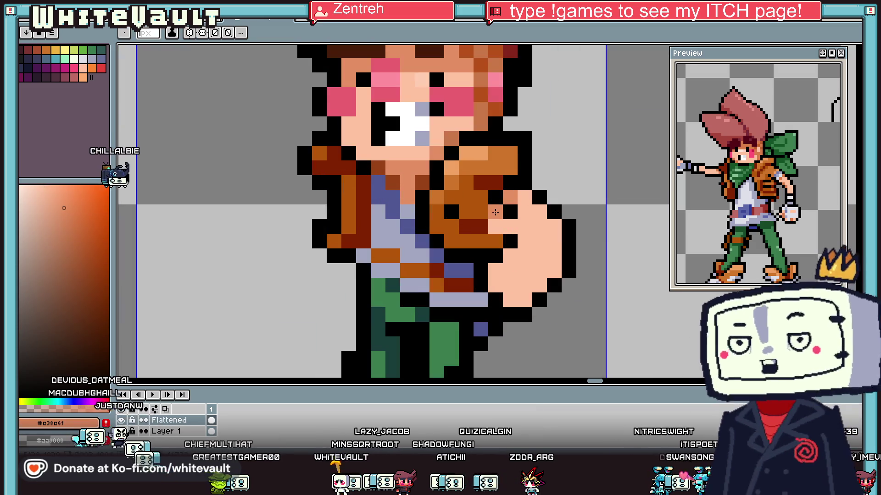
scroll(508, 257, "down", 3)
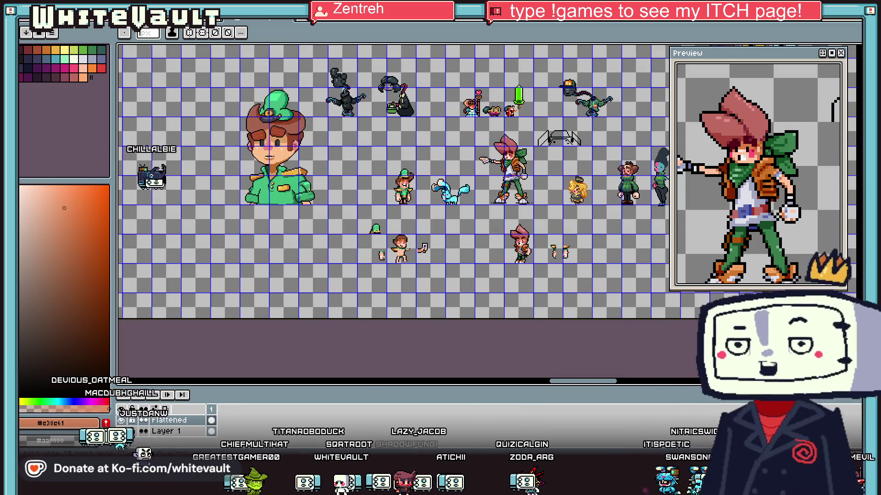
scroll(518, 252, "up", 2)
scroll(523, 248, "up", 1)
left_click(522, 250, "alt")
left_click(520, 243)
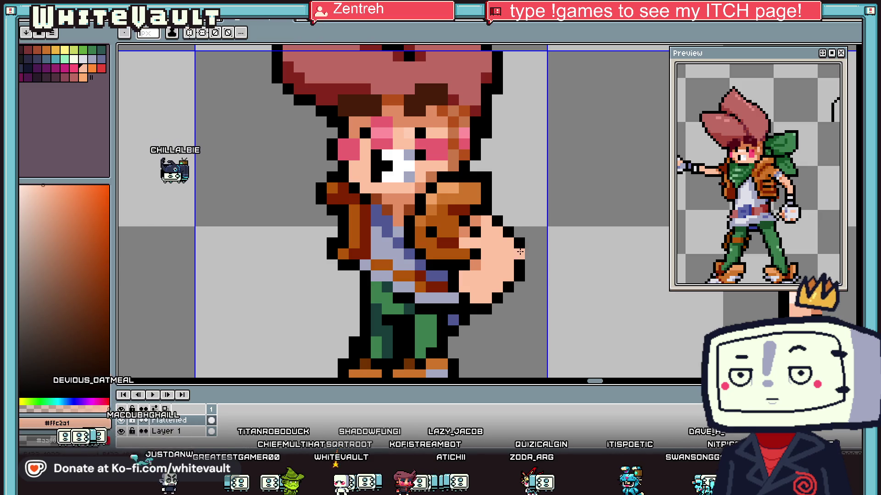
left_click(520, 255, "alt")
Step: Add mid skin and black pixels around the fist's lower edge
scroll(527, 250, "down", 2)
scroll(550, 247, "down", 1)
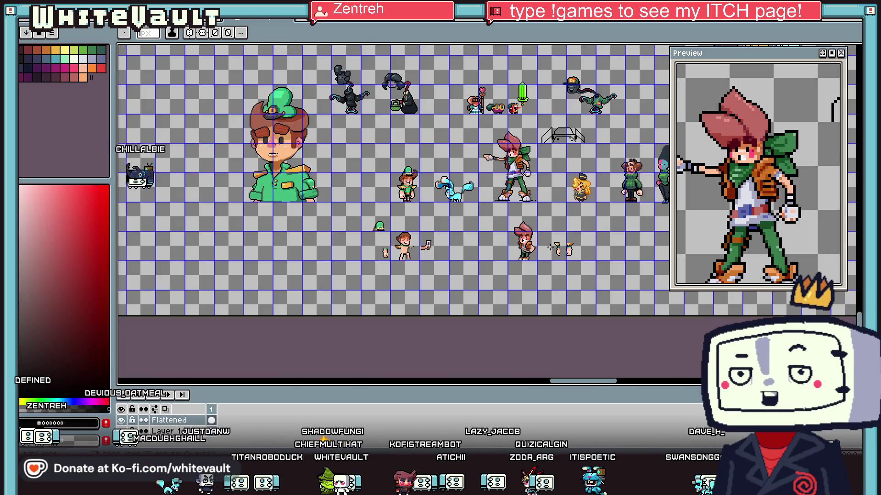
scroll(527, 255, "up", 2)
scroll(496, 266, "up", 1)
left_click(485, 269, "alt")
scroll(486, 269, "up", 1)
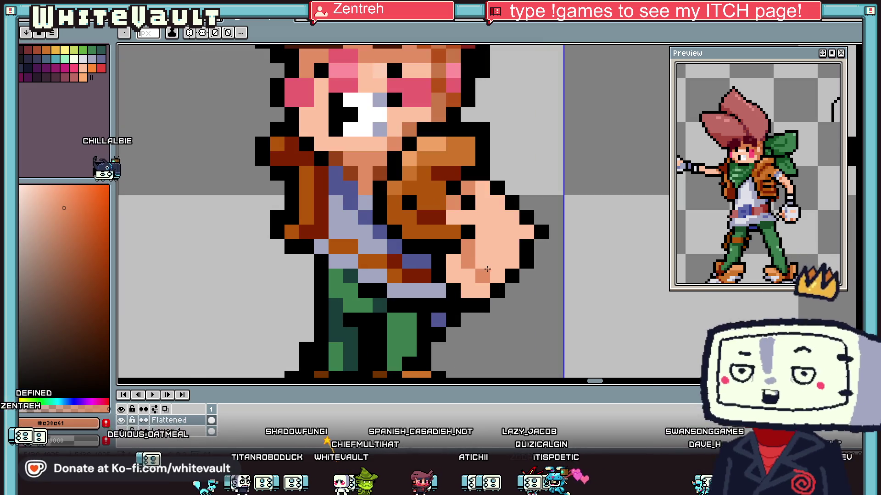
scroll(485, 269, "down", 1)
scroll(489, 266, "down", 1)
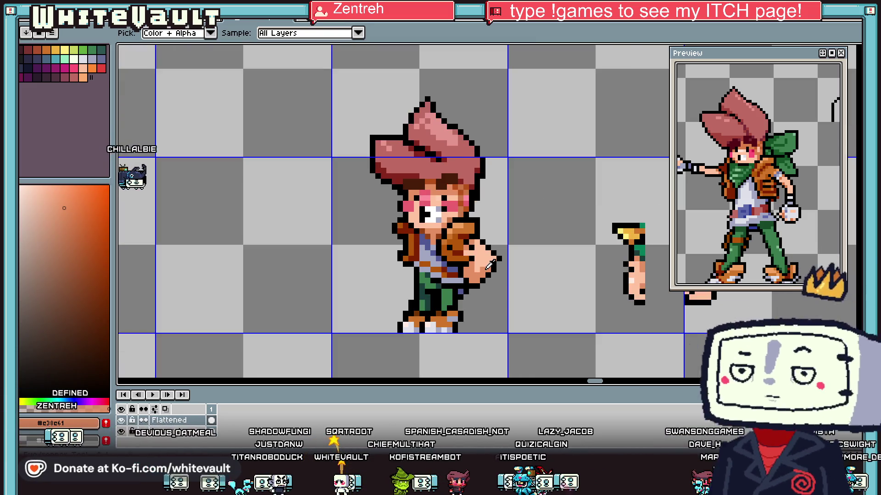
scroll(486, 261, "up", 1)
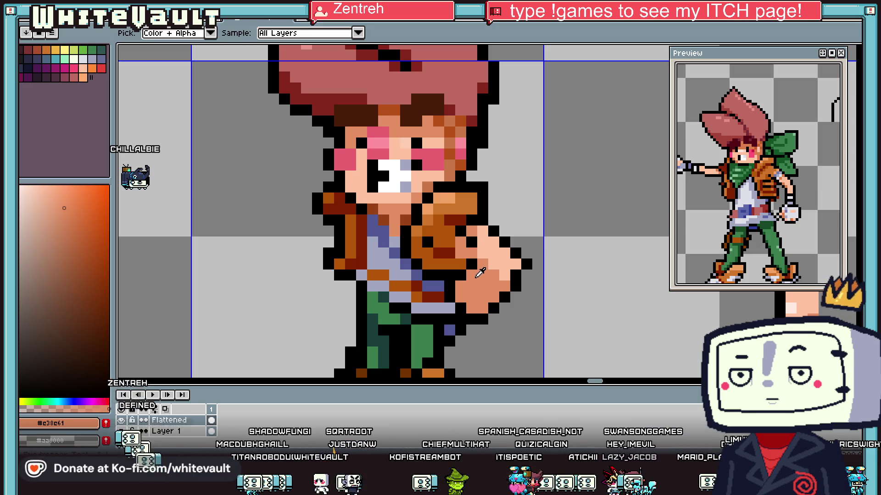
left_click(472, 279, "alt")
scroll(472, 279, "down", 2)
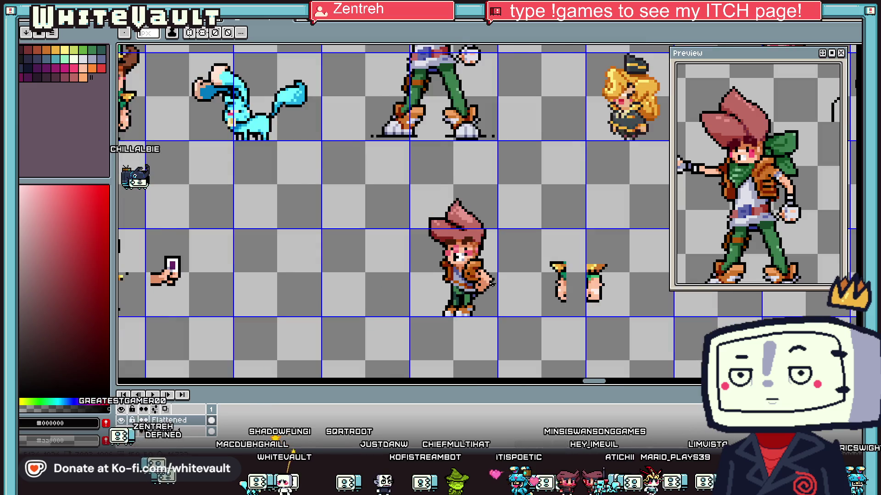
scroll(471, 279, "down", 1)
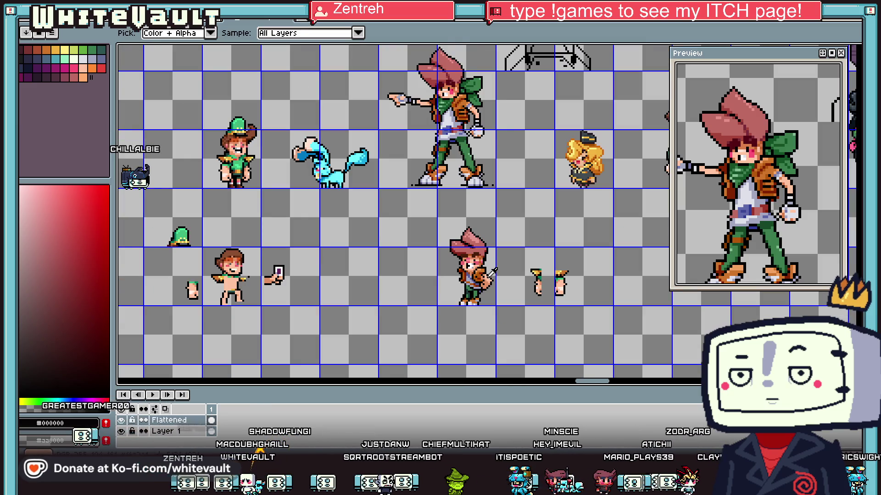
scroll(472, 275, "up", 2)
scroll(473, 276, "up", 1)
Step: Touch up the fist with light skin, black, jacket orange and dark red shading pixels
left_click(473, 275, "alt")
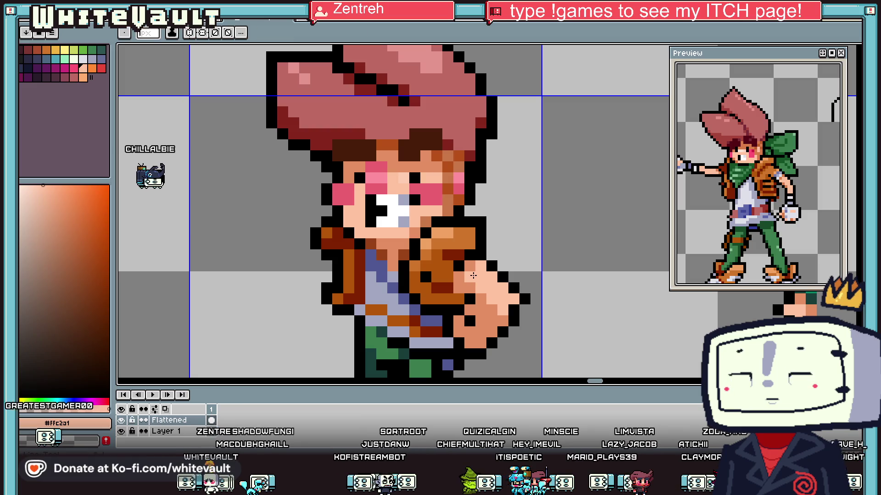
left_click(467, 248, "alt")
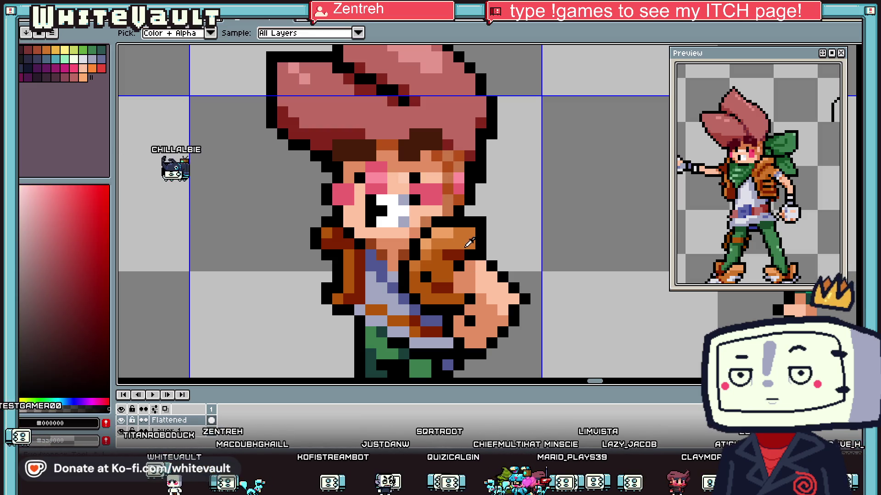
left_click(469, 246, "alt")
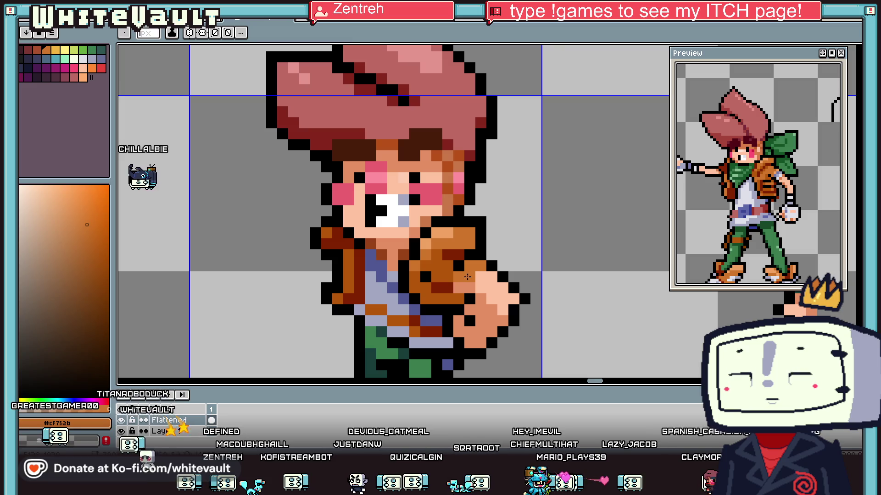
left_click(465, 275, "alt")
scroll(460, 285, "down", 3)
scroll(460, 285, "down", 1)
scroll(490, 270, "up", 2)
scroll(489, 271, "up", 1)
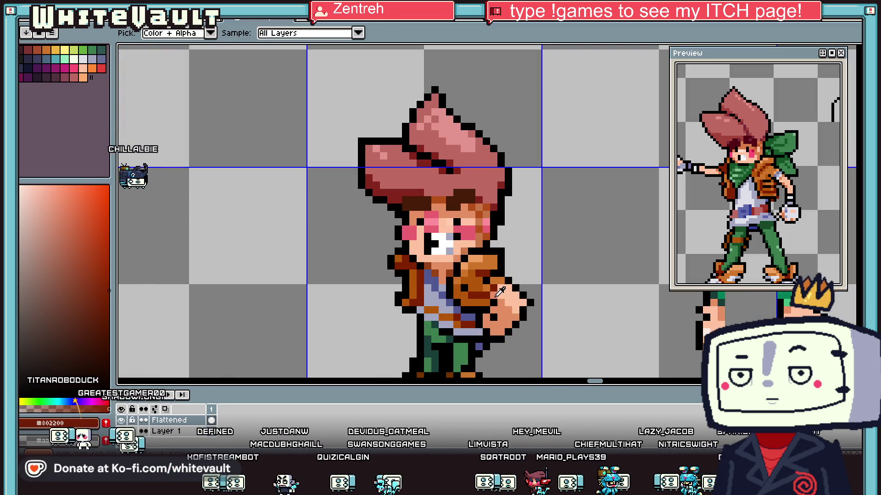
left_click(485, 292, "alt")
scroll(484, 293, "up", 1)
scroll(501, 268, "down", 2)
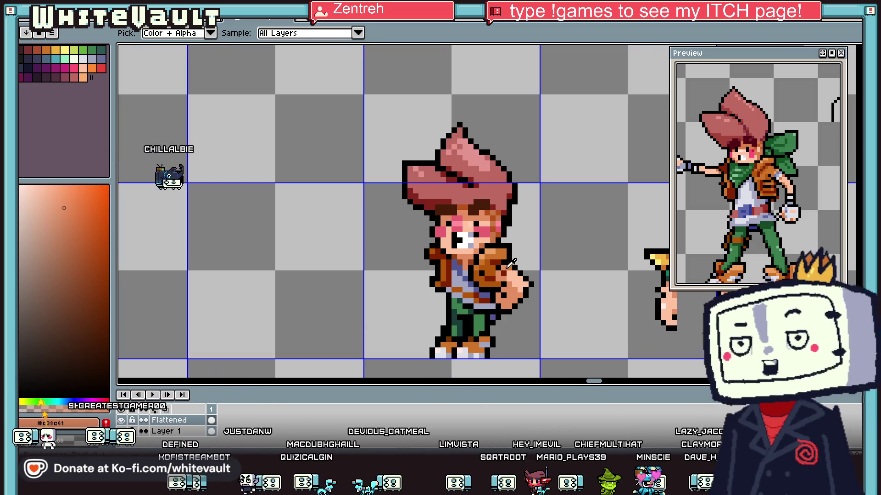
scroll(514, 264, "down", 2)
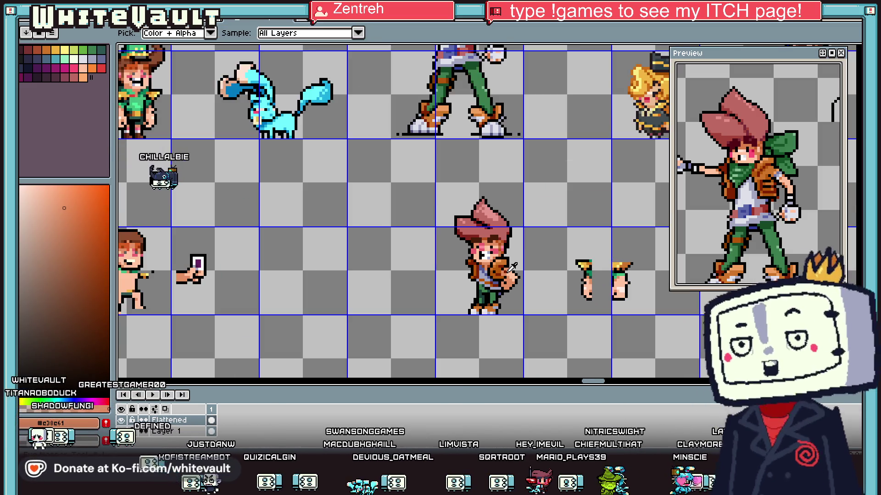
scroll(514, 264, "up", 2)
scroll(649, 210, "down", 1)
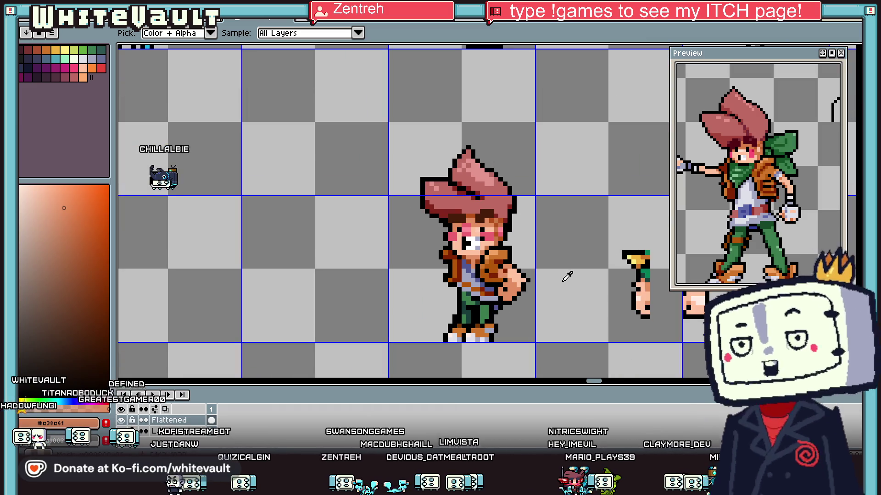
Step: Select the chibi's fist with the rectangular marquee
left_click(520, 275, "alt")
scroll(519, 276, "up", 2)
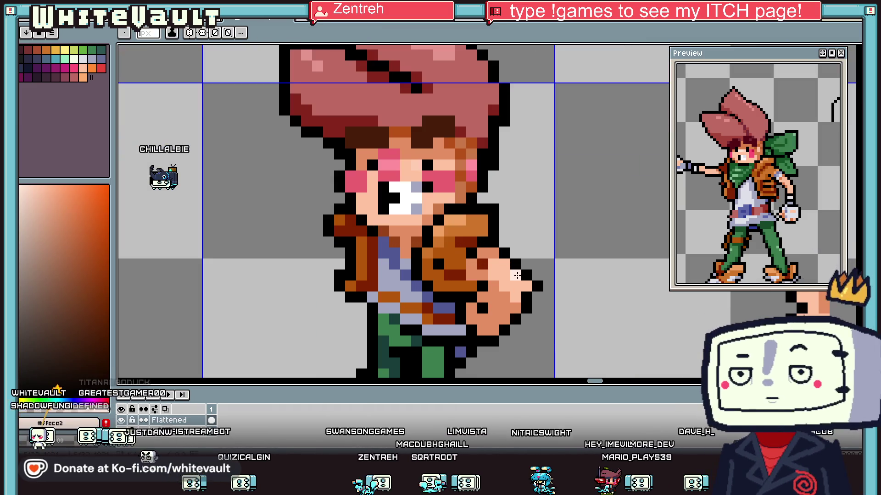
left_click(850, 62)
mouse_move(499, 249)
left_mouse_down()
mouse_move(552, 330)
mouse_move(469, 297)
mouse_move(508, 343)
left_mouse_up()
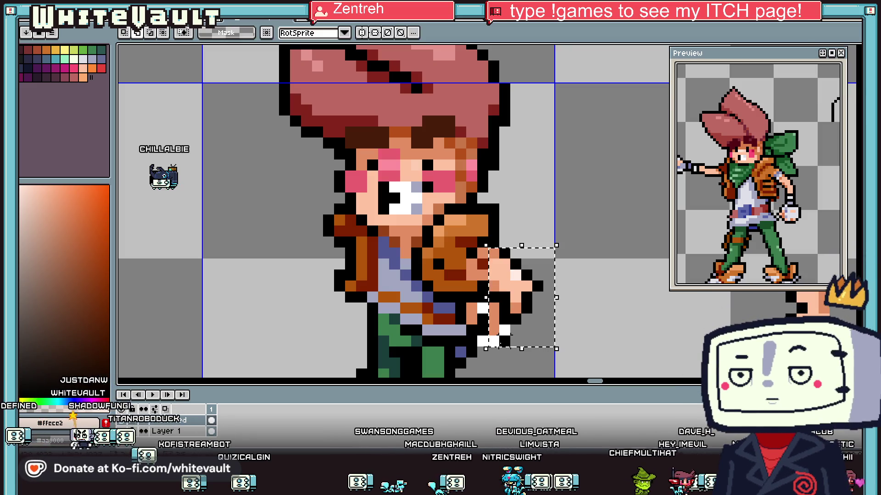
scroll(508, 344, "down", 2)
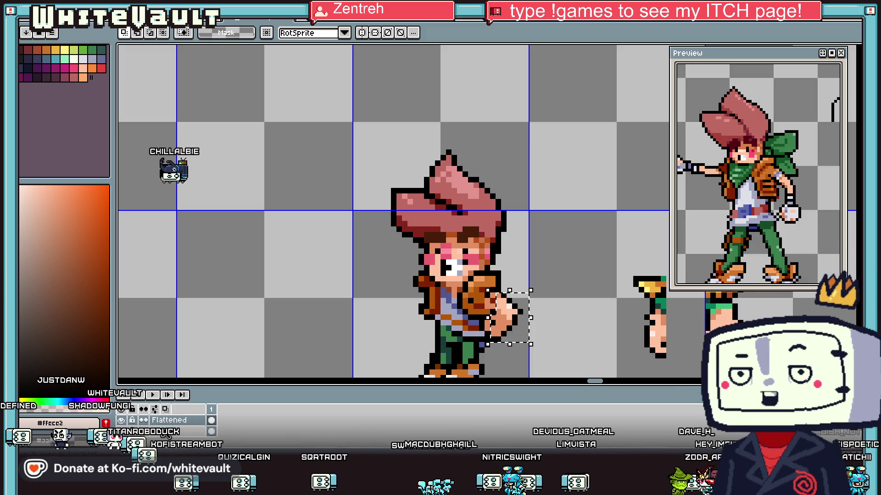
Step: Copy the fist onto a new layer, moved to the other side and flipped with Shift+H
right_click(162, 420)
mouse_move(206, 390)
left_click(251, 391)
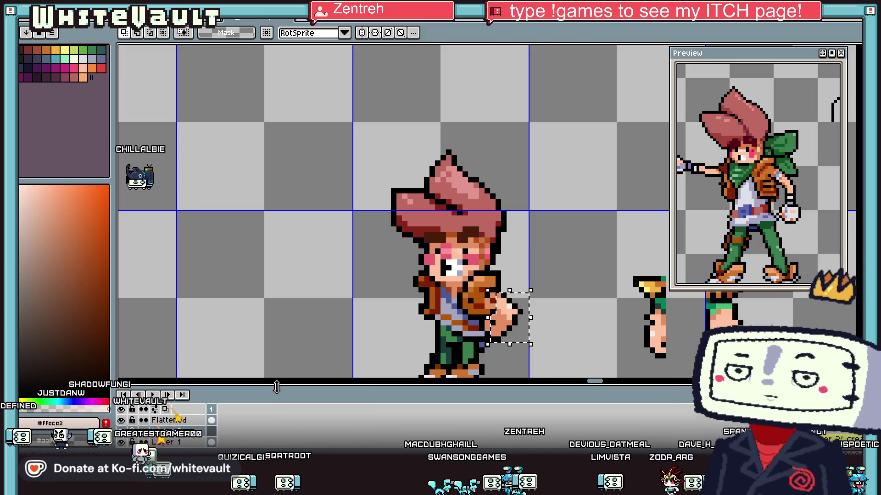
mouse_move(529, 329)
left_mouse_down()
mouse_move(397, 327)
mouse_move(427, 326)
left_mouse_up()
key("shift+h")
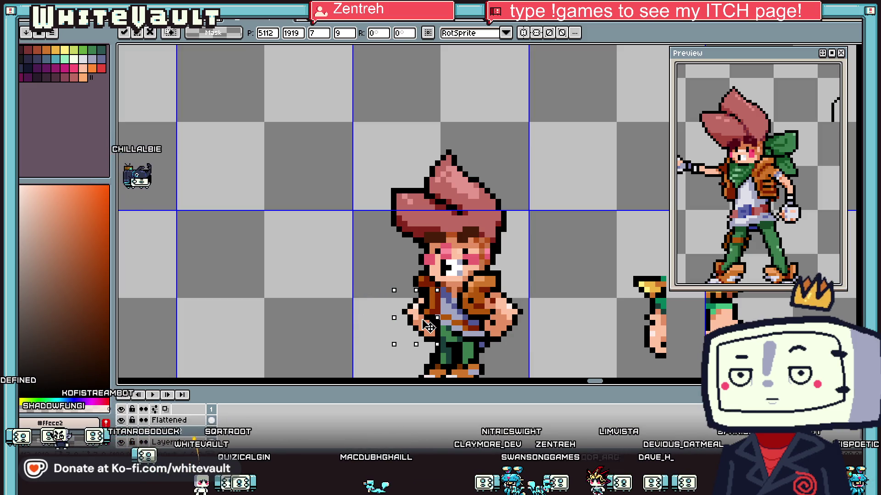
scroll(431, 326, "down", 2)
scroll(459, 331, "down", 1)
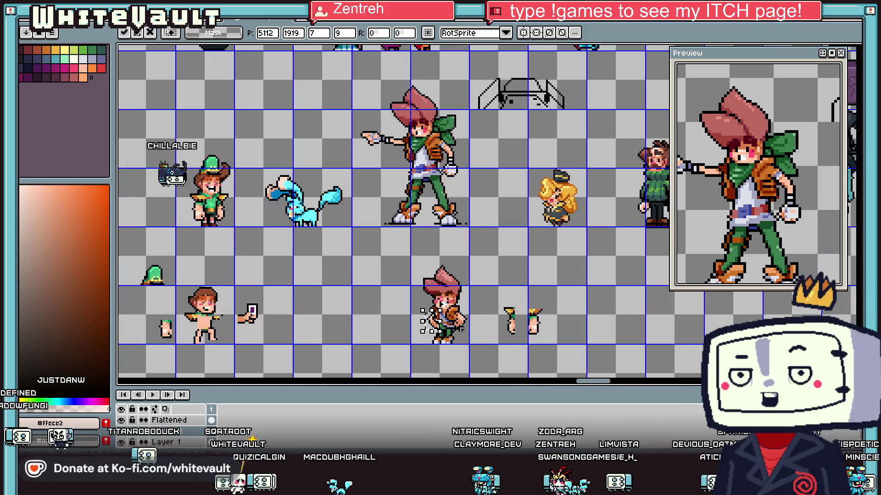
key("Return")
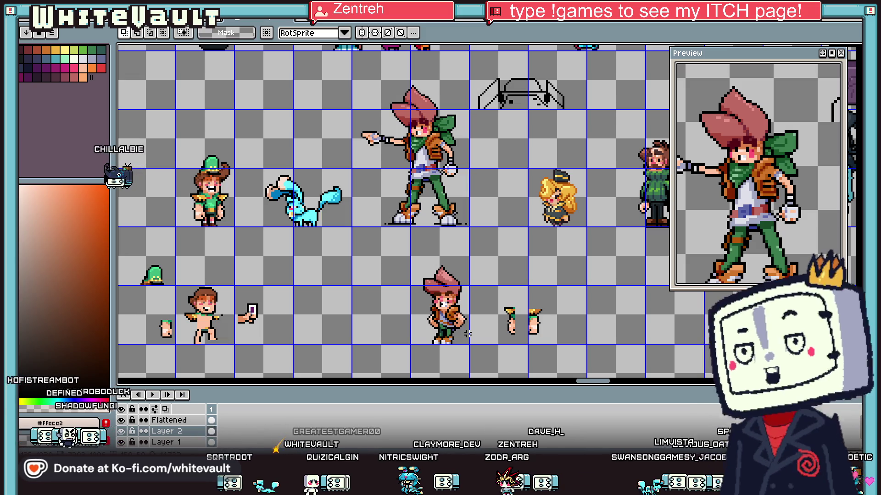
Step: Adjust the mirrored fist's placement at the hip and commit it
scroll(442, 305, "up", 1)
scroll(441, 305, "up", 1)
left_click_drag(369, 298, 448, 364)
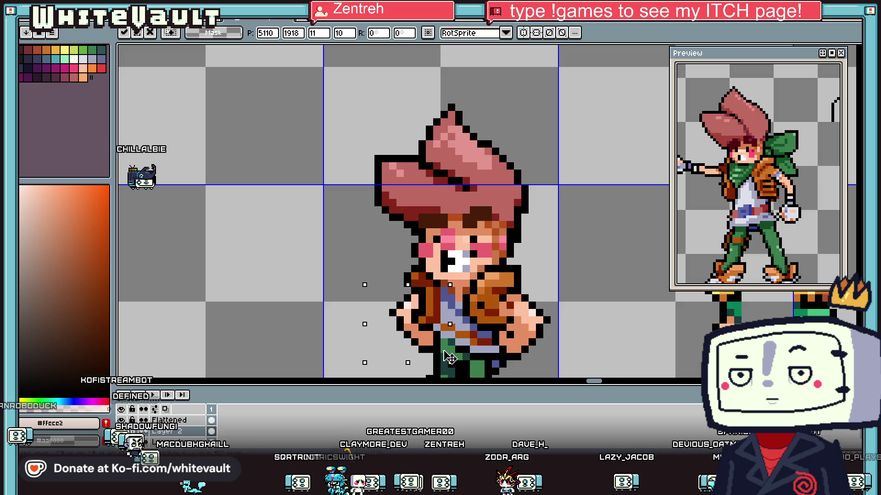
left_click(576, 298)
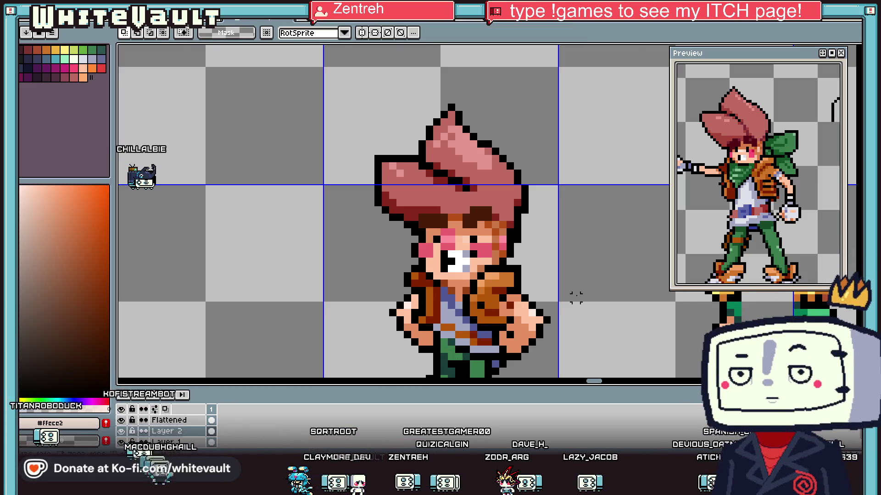
scroll(579, 298, "down", 3)
scroll(580, 297, "down", 1)
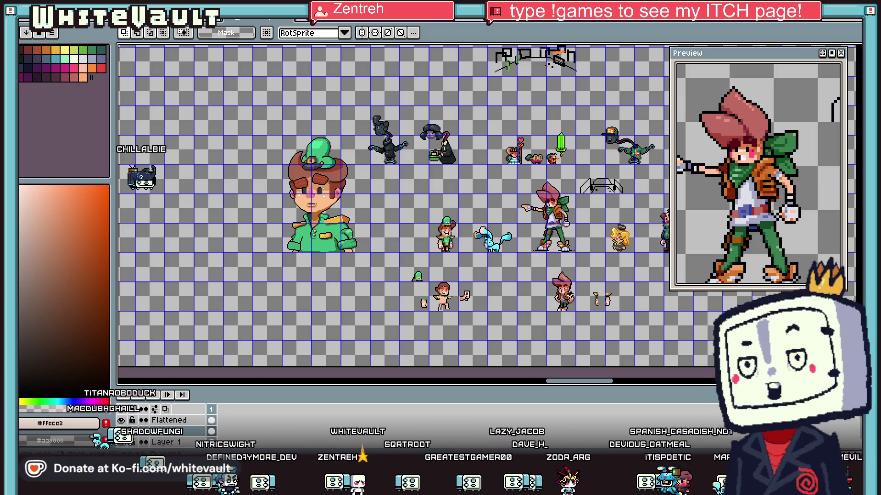
scroll(560, 303, "up", 2)
scroll(561, 303, "up", 1)
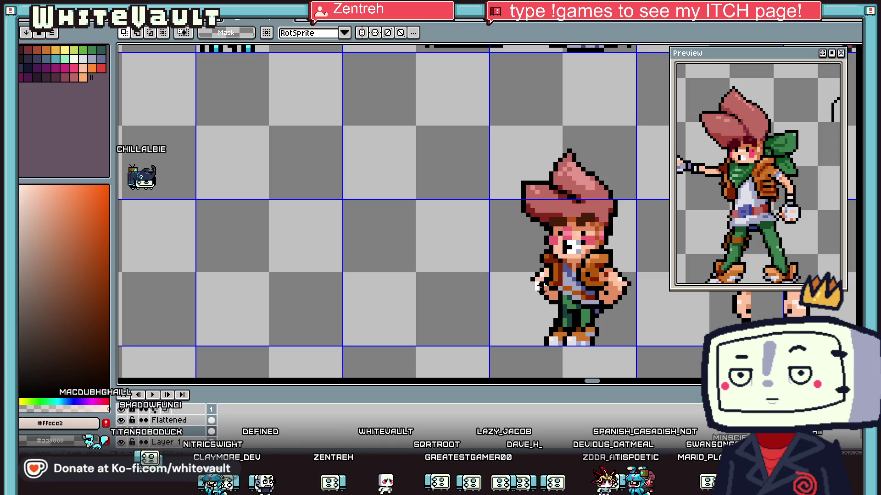
scroll(569, 312, "down", 2)
left_click_drag(376, 274, 417, 326)
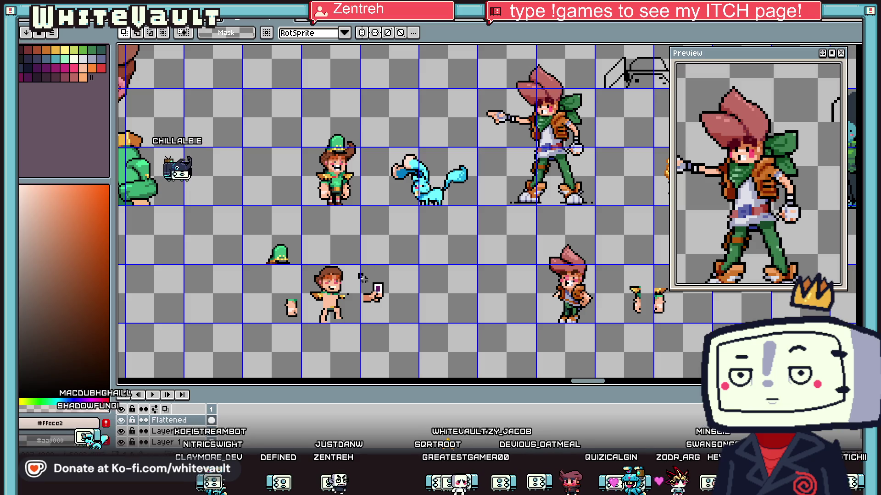
Step: Paste a copy of the card-holding hand into the chibi's outstretched hand
left_click_drag(360, 274, 405, 326)
key("Escape")
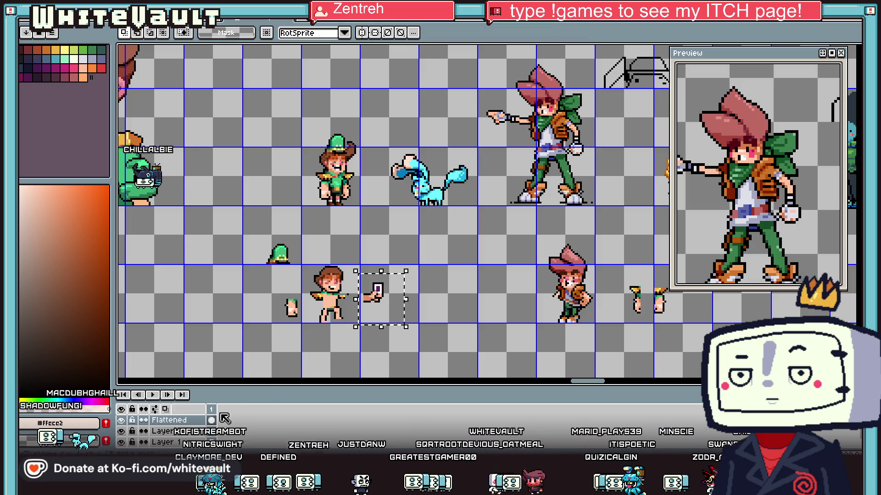
scroll(532, 306, "up", 1)
key("ctrl+v")
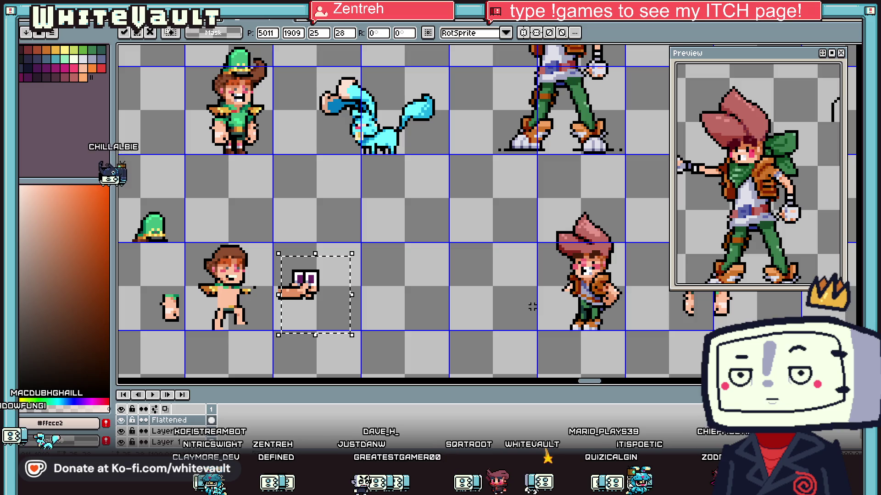
left_click_drag(321, 327, 555, 330)
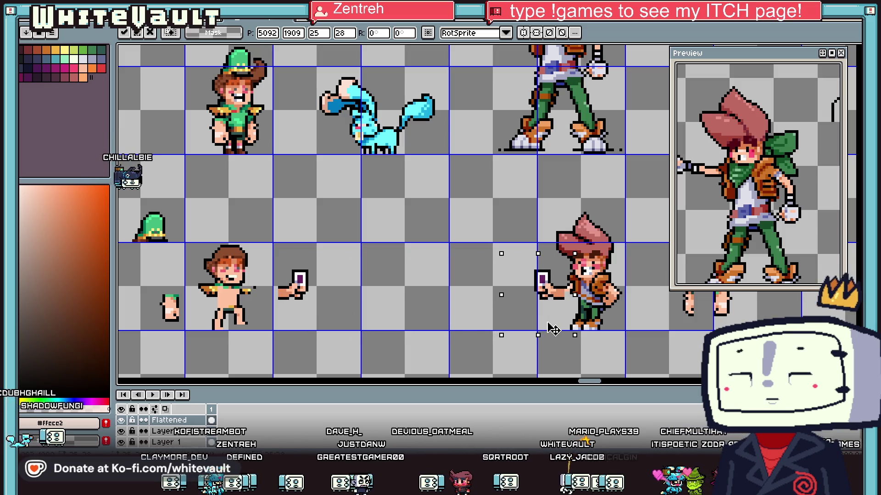
scroll(555, 331, "up", 1)
key("Return")
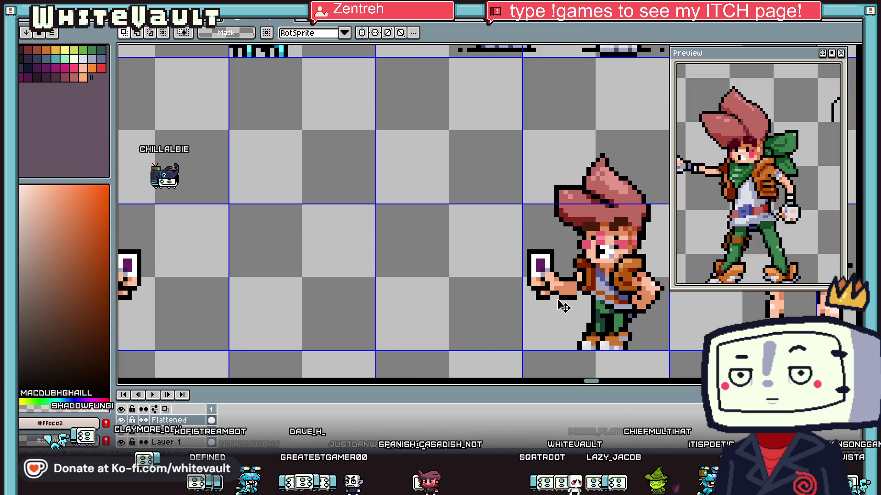
Step: Pick black for the pencil, then marquee-select the small card-holding trainer sprite
scroll(567, 302, "up", 1)
scroll(571, 293, "up", 1)
key("b")
left_click(576, 294, "alt")
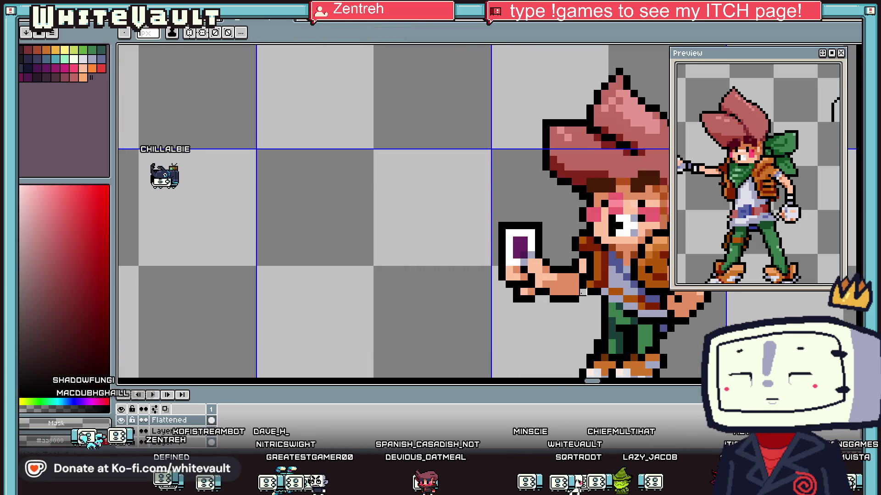
scroll(579, 294, "down", 3)
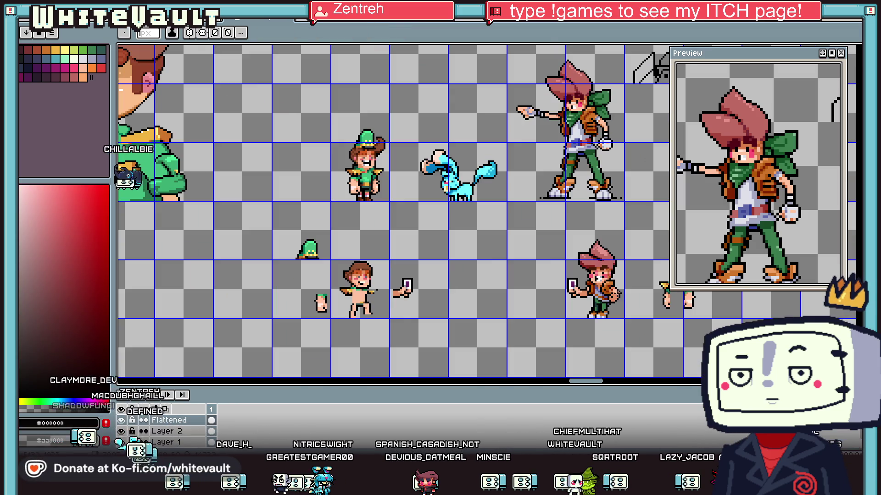
scroll(646, 283, "up", 1)
key("m")
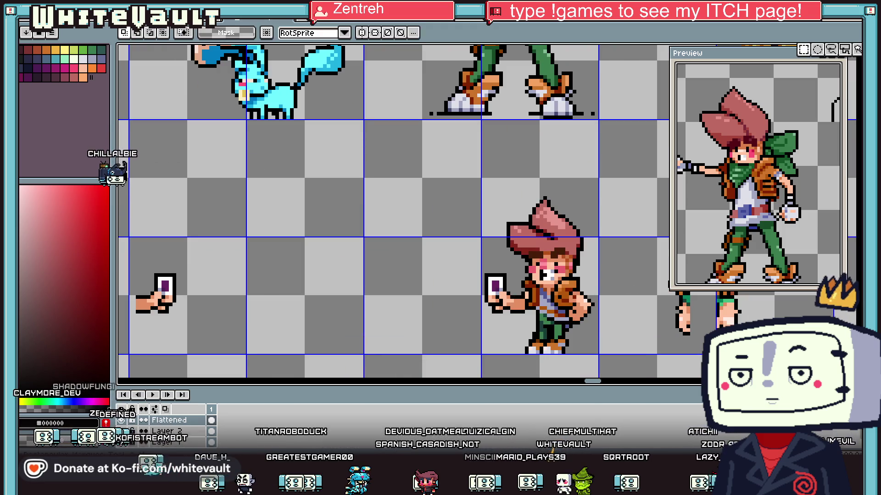
scroll(500, 315, "up", 1)
mouse_move(466, 241)
left_mouse_down()
mouse_move(526, 355)
mouse_move(522, 343)
left_mouse_up()
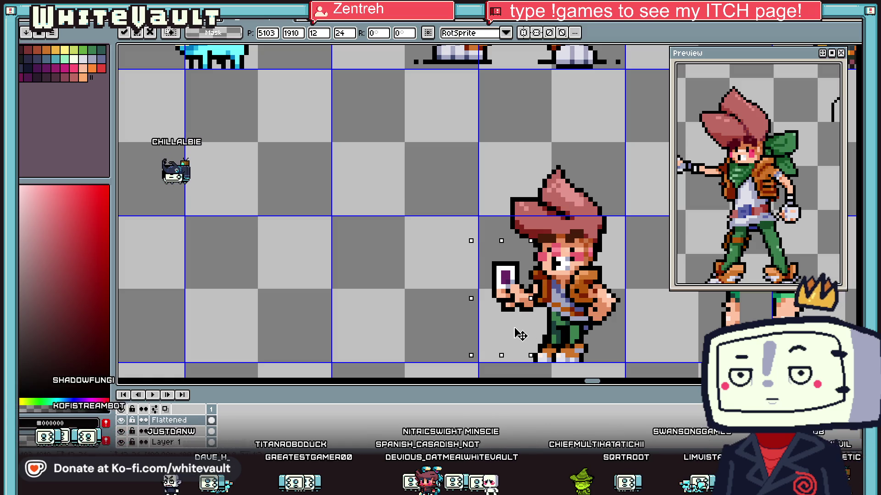
Step: Shift the trainer slightly right and add a black outline pixel below its hand
left_click(700, 323)
key("b")
scroll(544, 308, "up", 2)
scroll(544, 308, "up", 2)
left_click(525, 312, "alt")
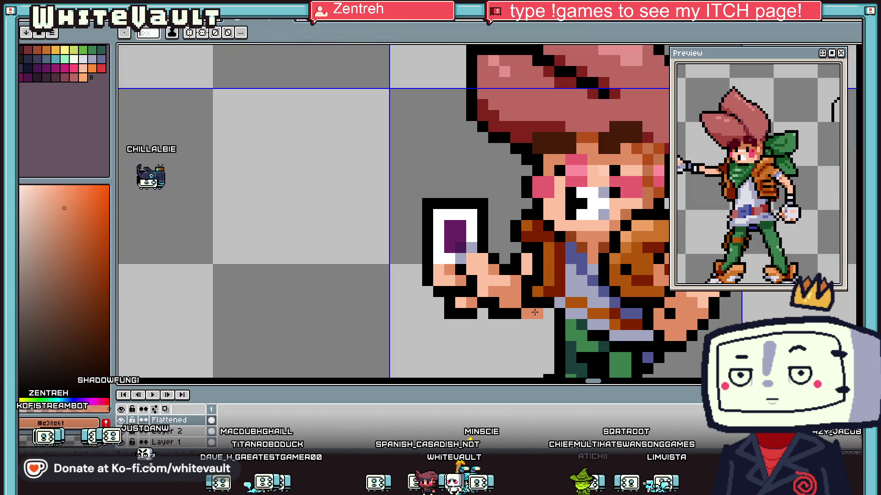
left_click(546, 313, "alt")
left_click(532, 324)
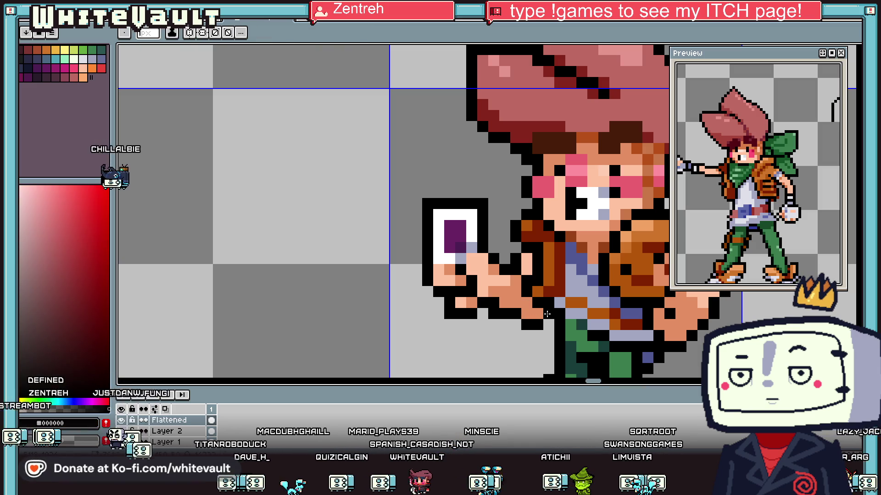
scroll(547, 314, "down", 4)
scroll(574, 317, "up", 1)
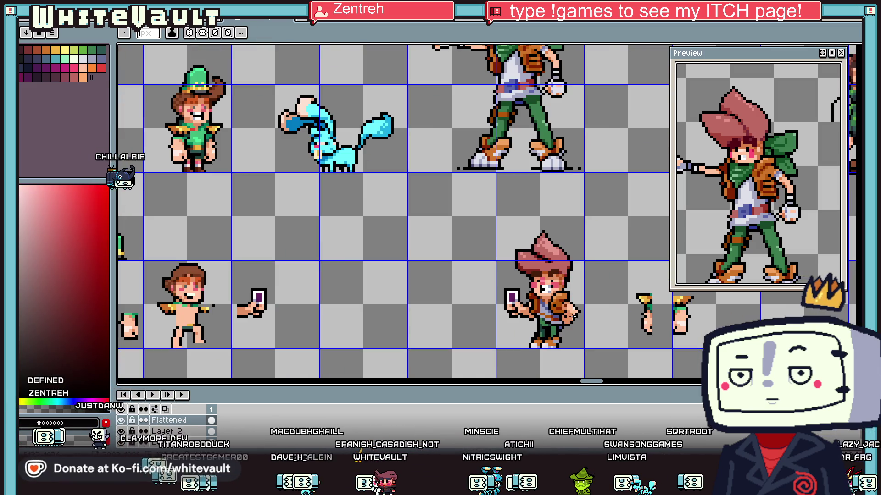
key("alt")
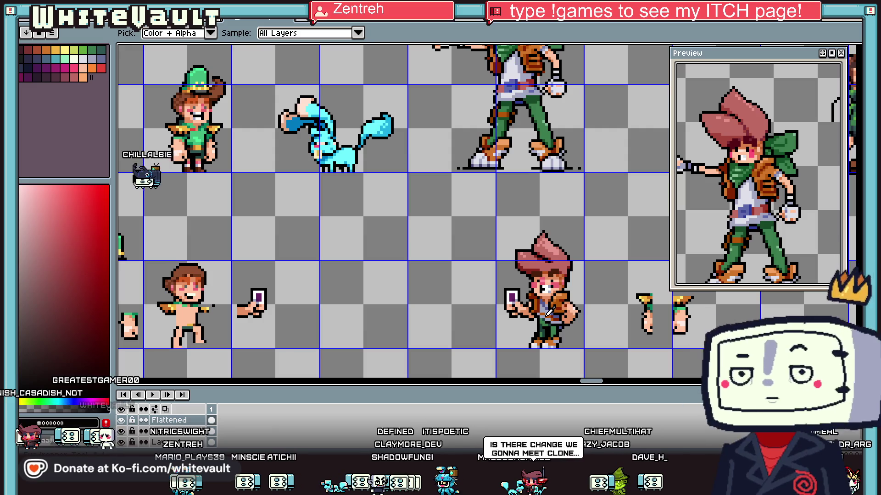
scroll(549, 312, "up", 3)
left_click(493, 288)
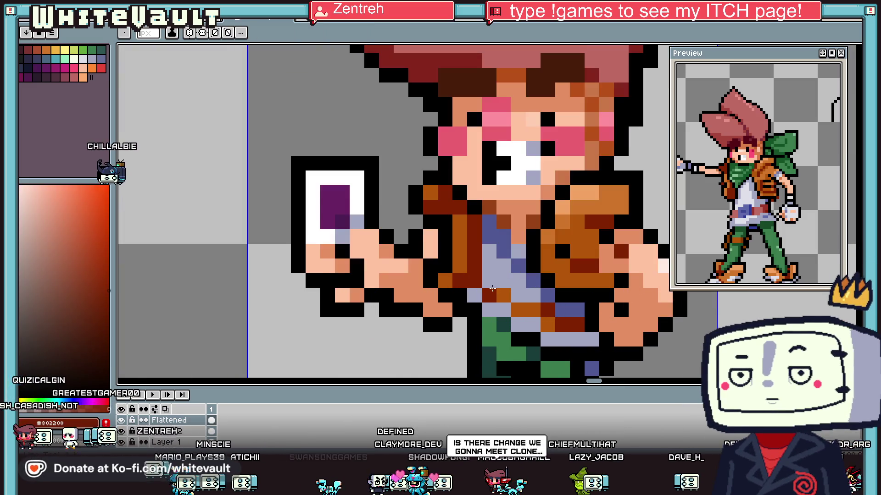
key("alt")
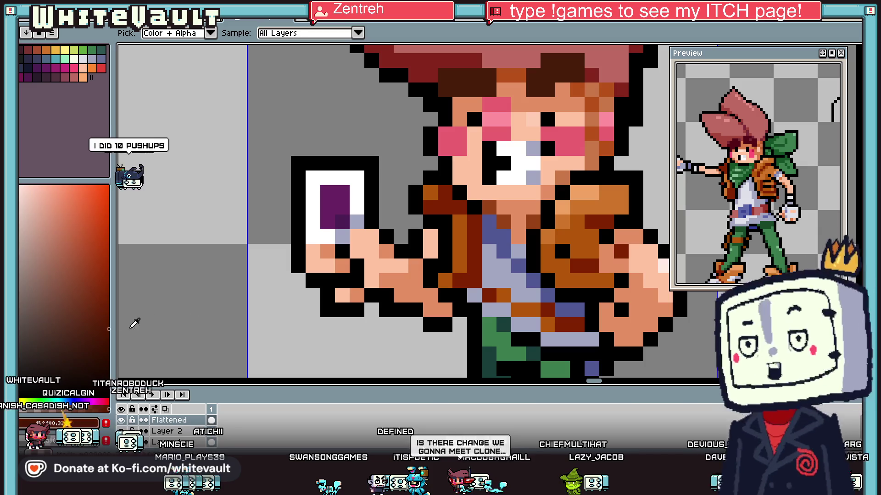
scroll(486, 263, "down", 3)
scroll(486, 263, "up", 3)
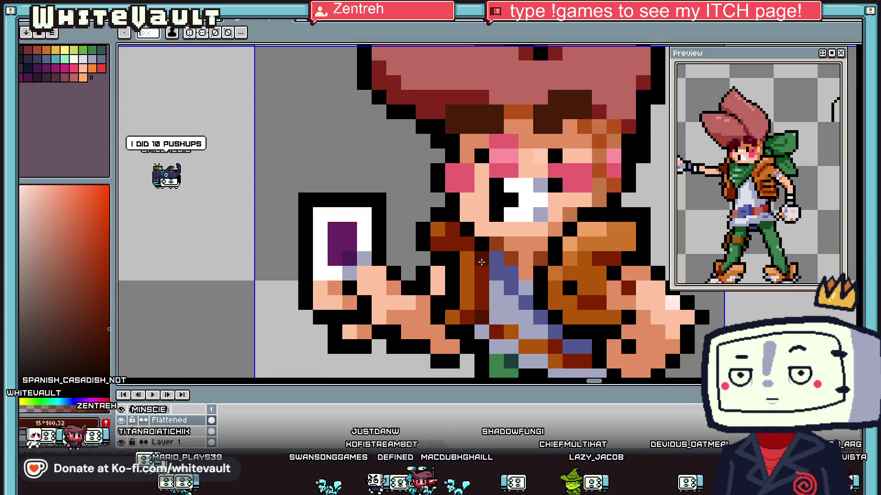
key("alt")
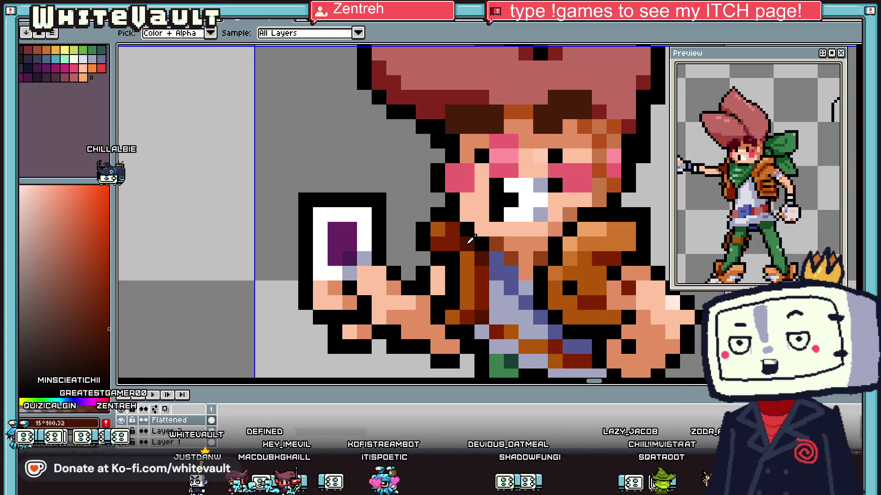
scroll(546, 295, "down", 3)
scroll(560, 297, "up", 3)
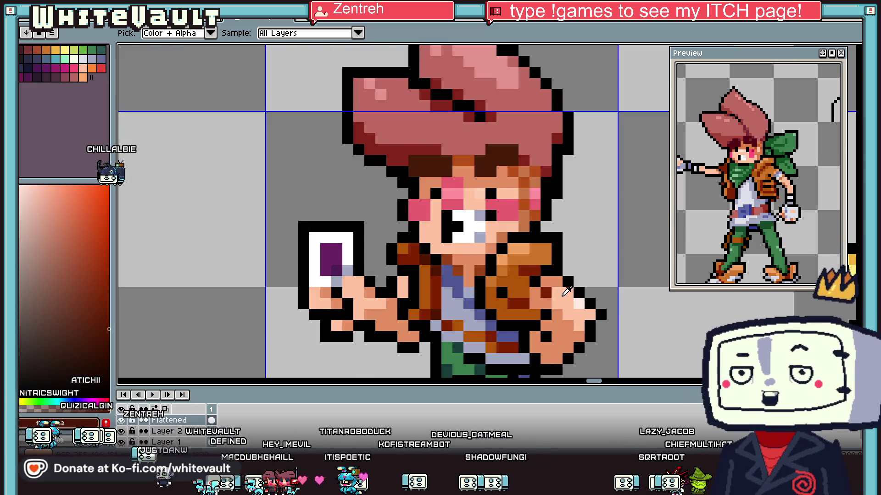
scroll(551, 272, "down", 3)
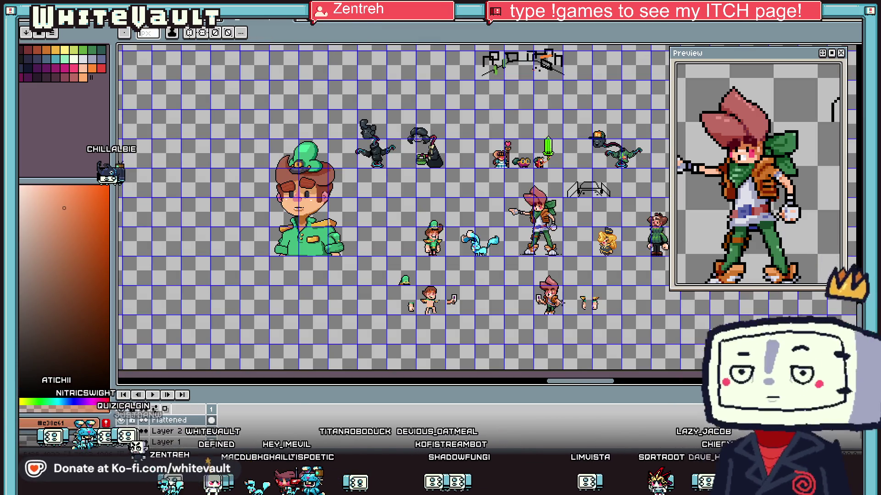
scroll(490, 272, "up", 3)
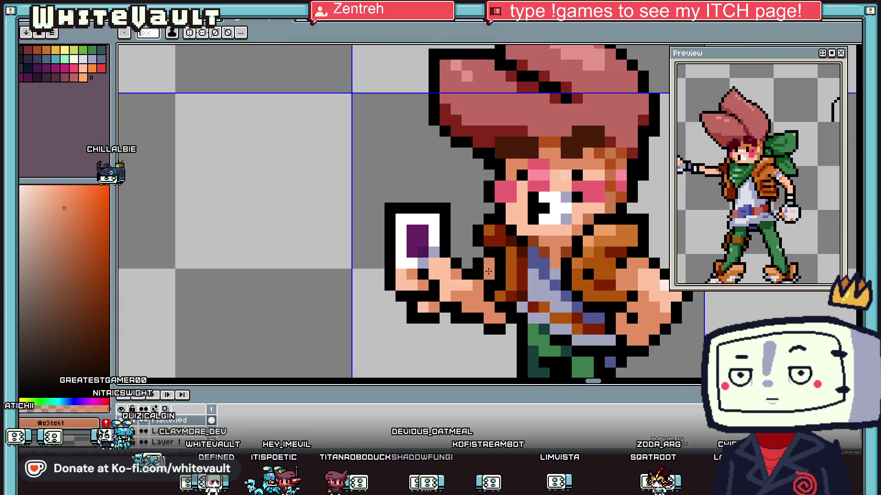
key("i")
scroll(527, 289, "down", 3)
scroll(552, 308, "up", 1)
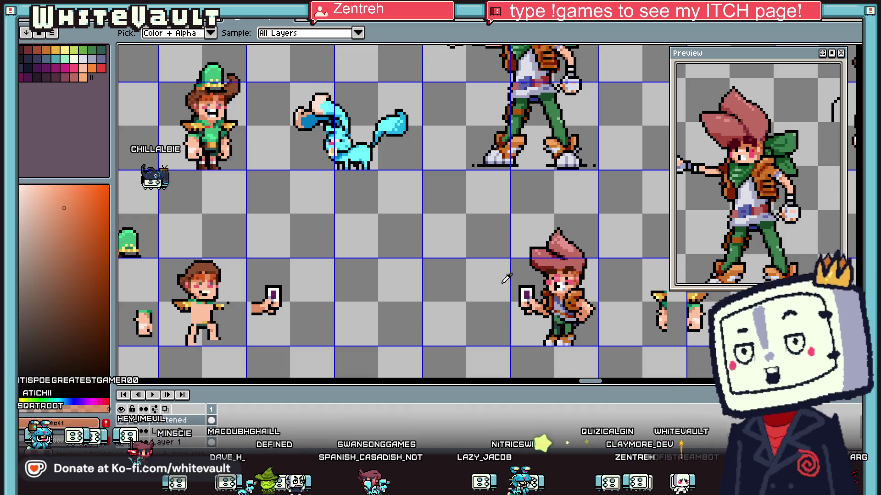
Step: Marquee-select the card-holding trainer and nudge it into place with the arrow keys
scroll(525, 272, "down", 3)
scroll(525, 272, "up", 2)
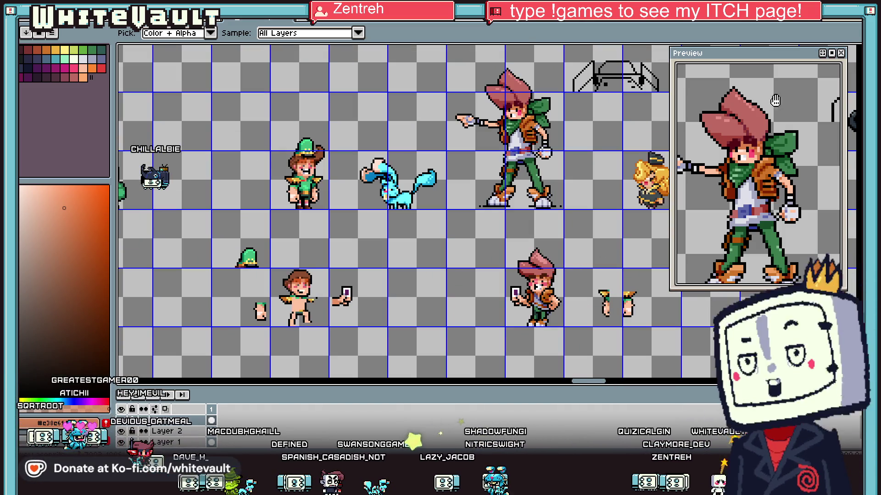
key("m")
mouse_move(377, 220)
left_mouse_down()
mouse_move(573, 321)
mouse_move(541, 310)
left_mouse_up()
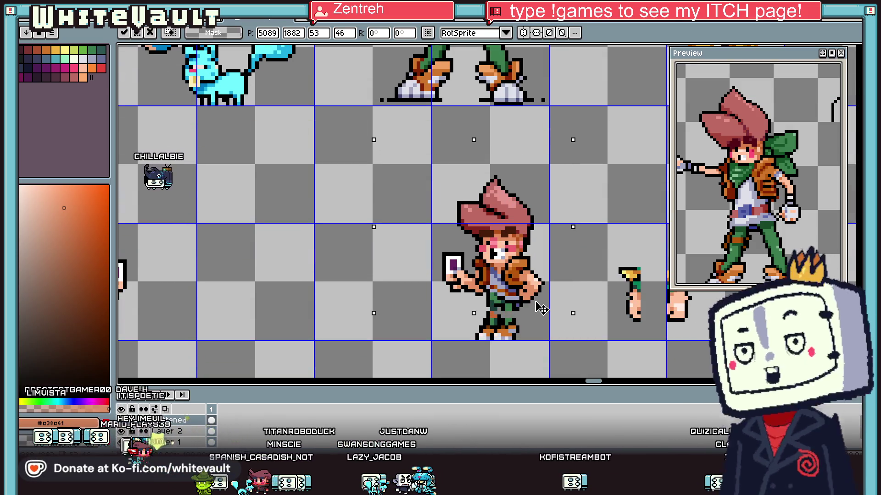
key("Down")
key("Down")
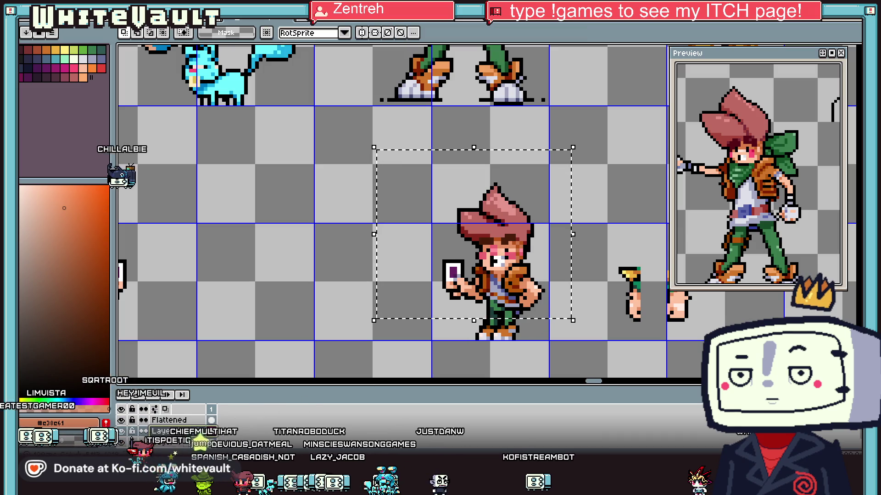
left_click_drag(494, 297, 493, 294)
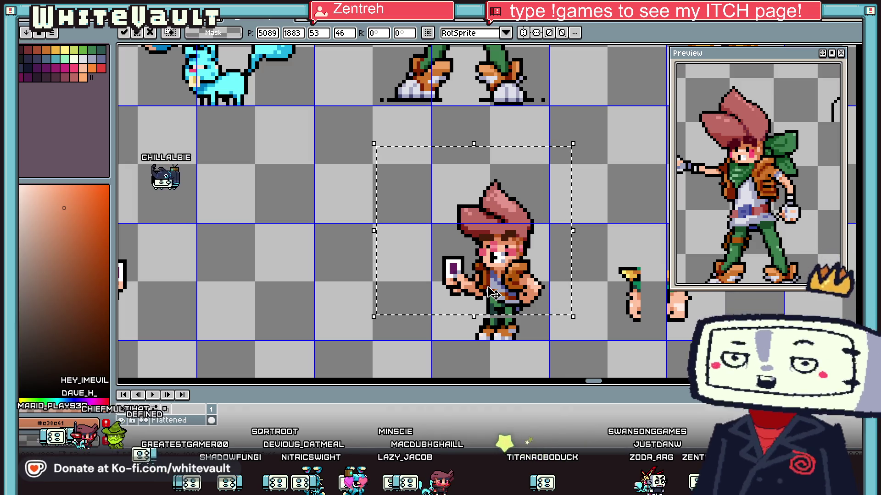
key("Up")
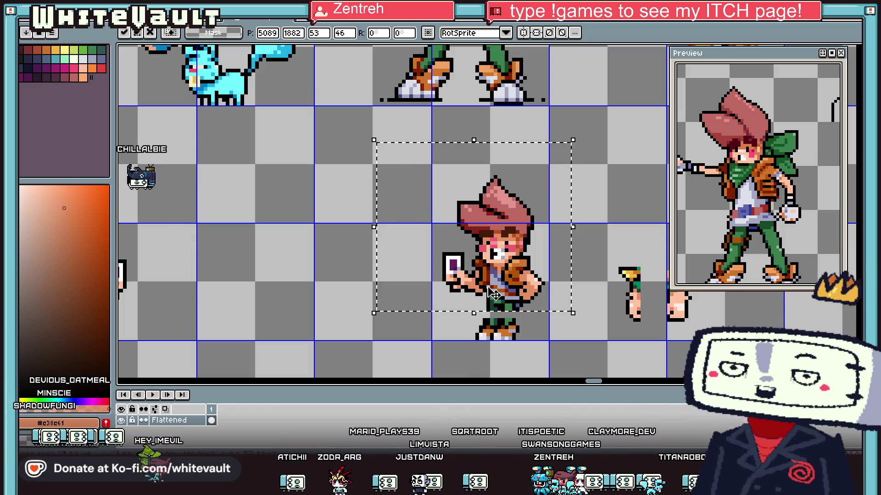
scroll(560, 291, "down", 2)
Step: Draw black outline pixels along the trainer's lower legs
scroll(551, 294, "up", 3)
scroll(537, 297, "up", 1)
scroll(530, 299, "up", 1)
key("b")
left_click(486, 276, "alt")
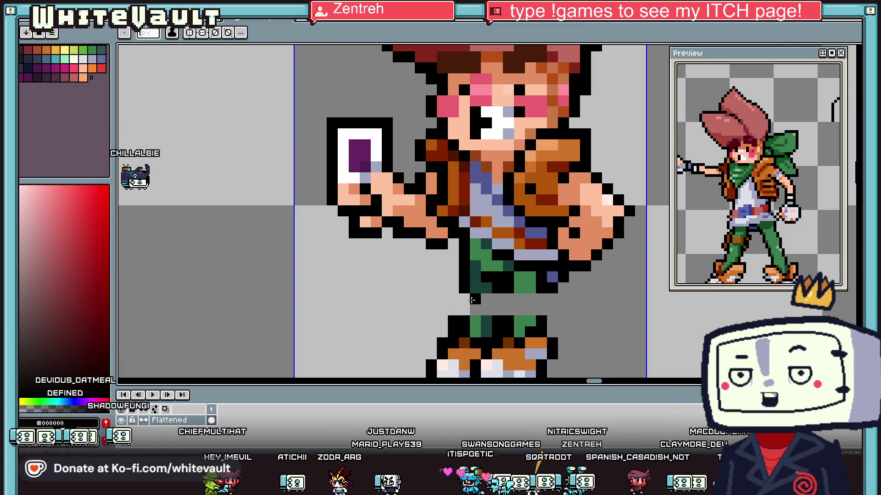
left_click_drag(475, 298, 497, 302)
Step: Repaint the trouser pixels above the feet in dark and mid green with black outline
left_click(486, 302, "alt")
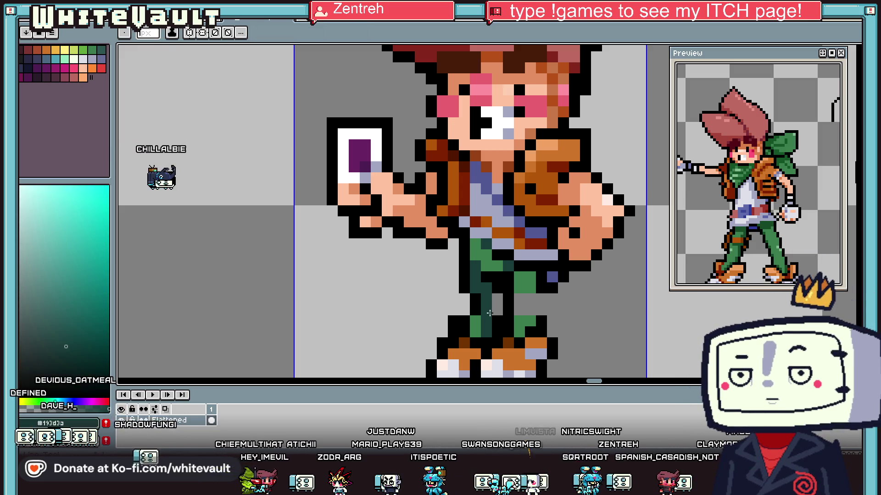
left_click(486, 302, "alt")
scroll(493, 305, "down", 2)
scroll(500, 307, "down", 1)
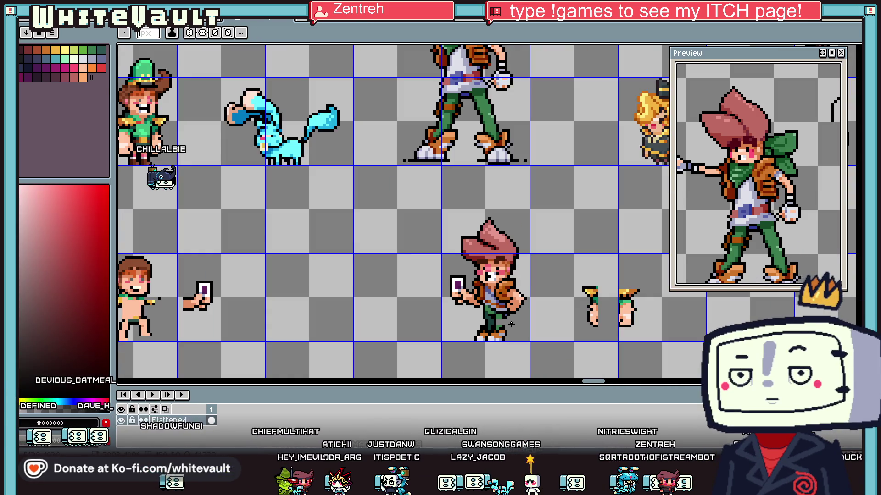
scroll(507, 309, "up", 3)
scroll(508, 311, "up", 2)
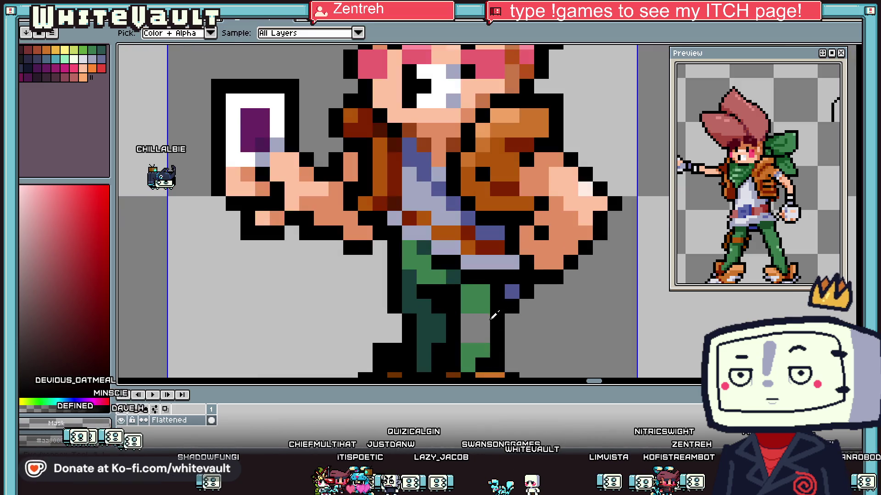
left_click(477, 320, "alt")
scroll(467, 321, "down", 1)
scroll(461, 316, "down", 1)
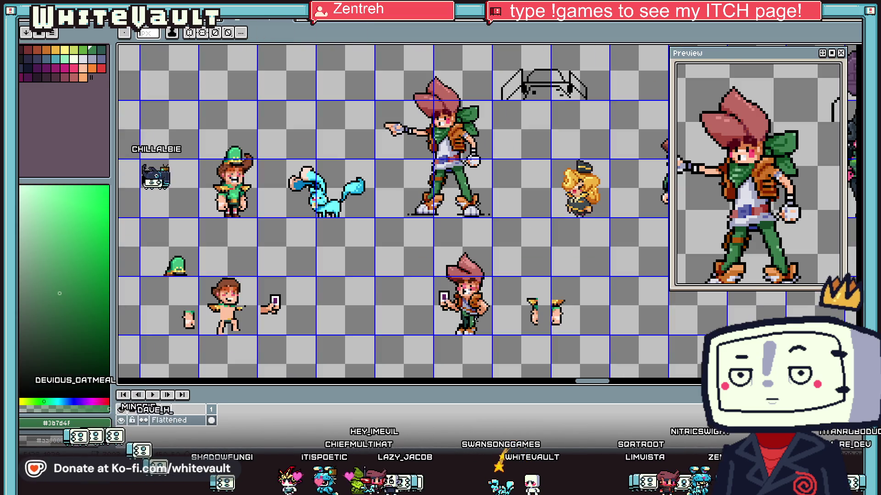
scroll(450, 306, "up", 1)
scroll(440, 299, "up", 1)
left_click(438, 298, "alt")
scroll(438, 298, "down", 1)
scroll(438, 297, "down", 1)
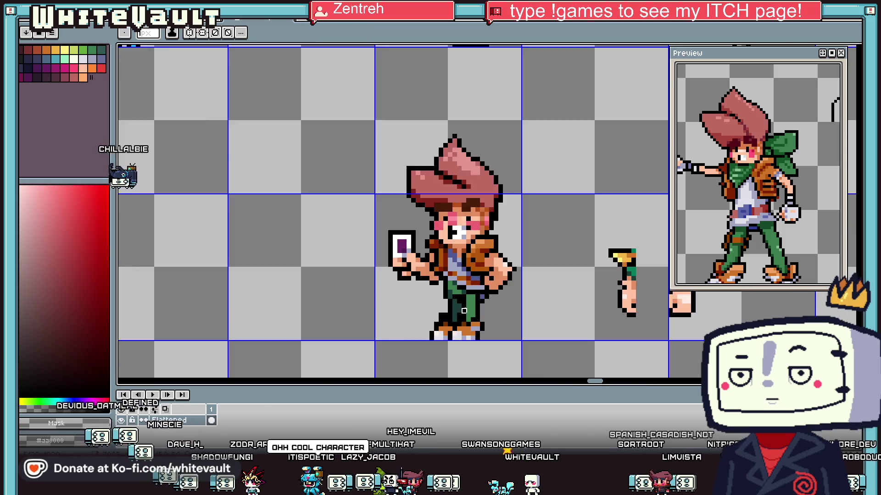
scroll(438, 297, "down", 1)
scroll(438, 297, "down", 1)
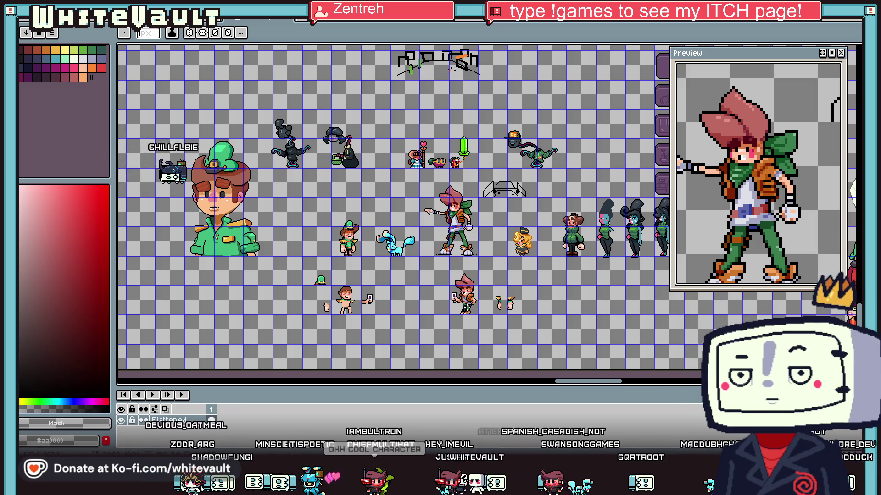
scroll(444, 304, "up", 1)
scroll(466, 301, "up", 2)
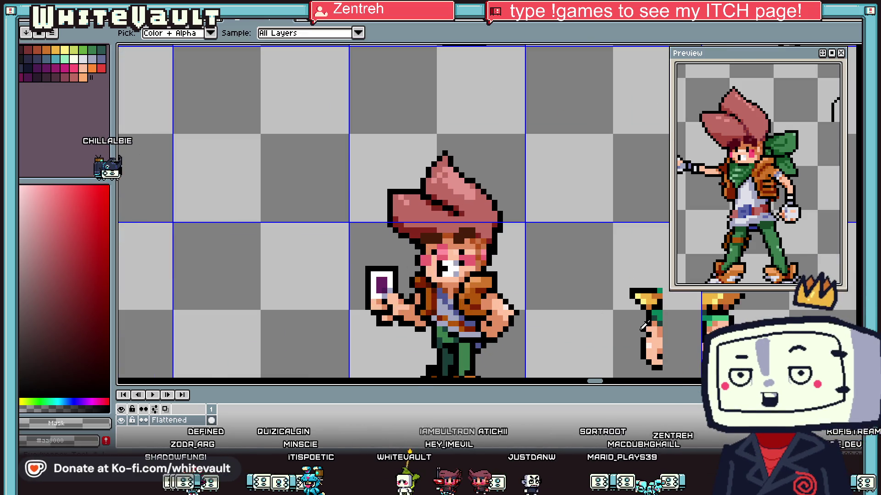
scroll(436, 280, "up", 2)
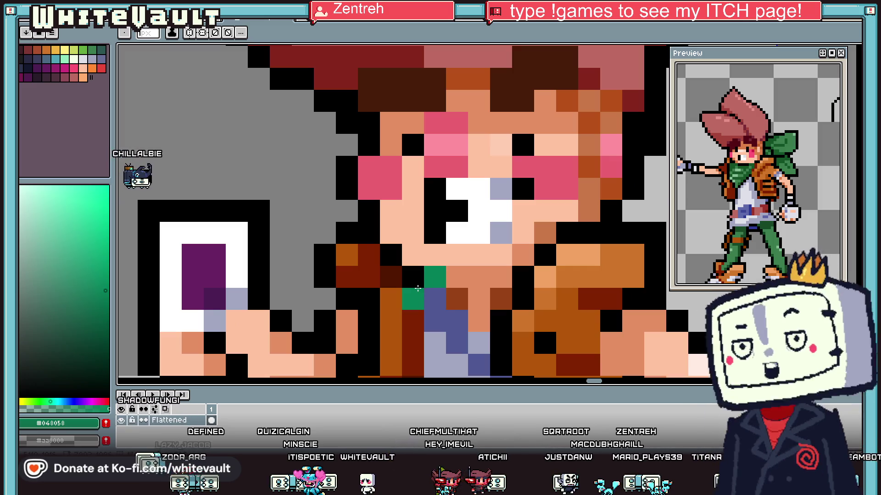
Step: Paint green pixels under the trainer's chin, sampling the light green from the sprite
mouse_move(436, 280)
left_mouse_down()
mouse_move(418, 343)
mouse_move(448, 301)
left_mouse_up()
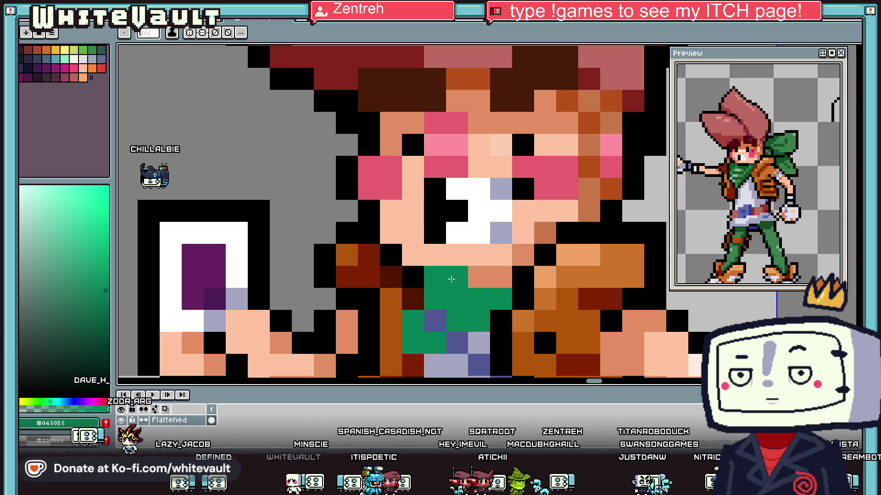
scroll(469, 304, "down", 2)
scroll(469, 305, "down", 2)
key("i")
scroll(585, 326, "up", 1)
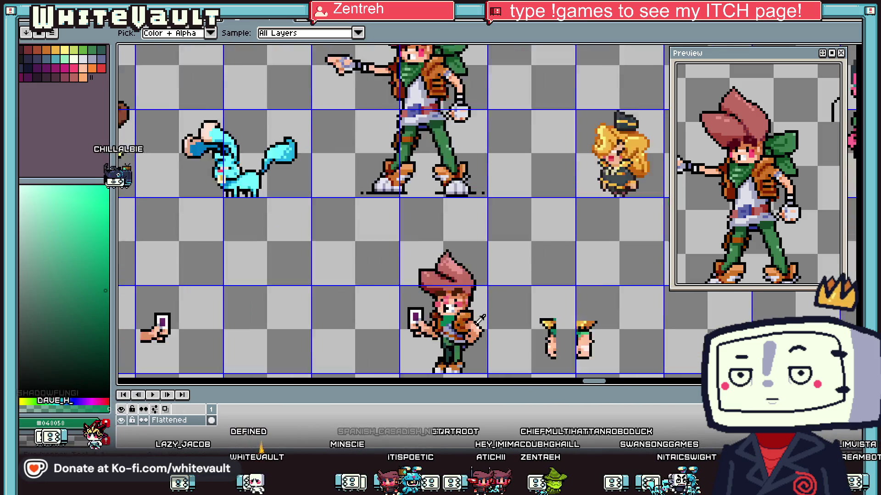
left_click(583, 328)
key("b")
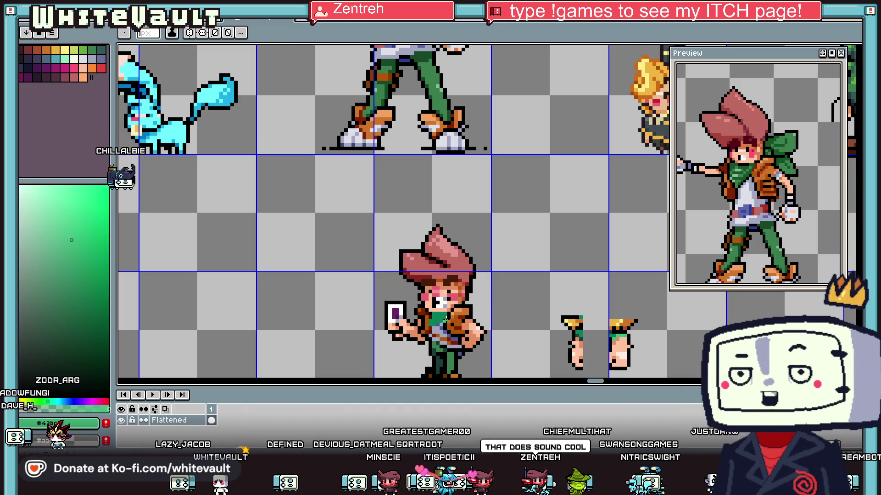
scroll(428, 320, "up", 2)
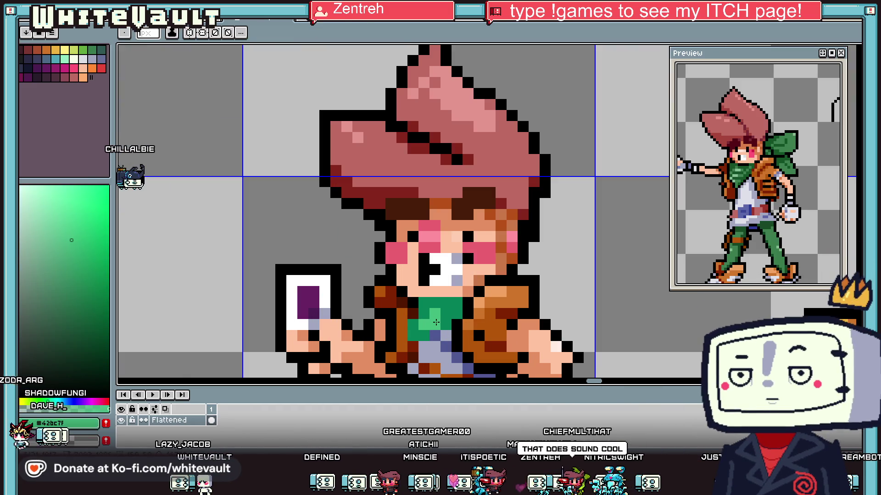
Step: Draw a row of dark teal #193d3a pixels along the top of the green shirt
key("i")
scroll(446, 312, "down", 2)
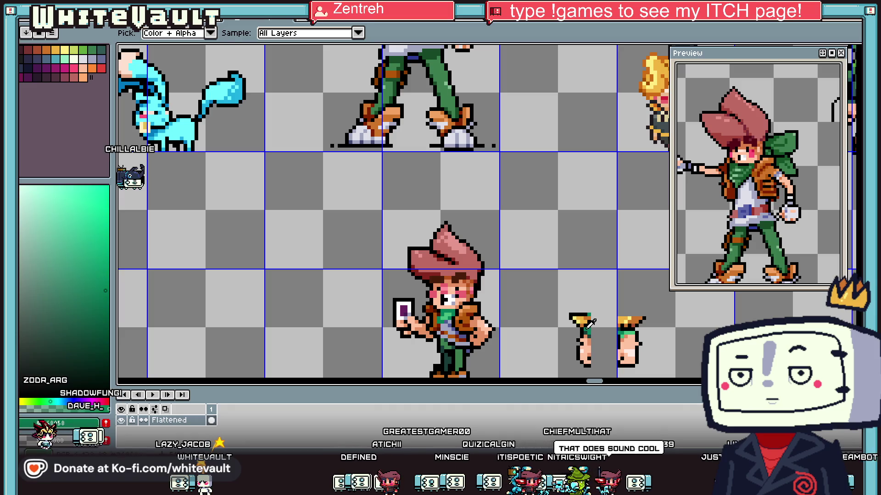
left_click(593, 324)
key("b")
scroll(533, 324, "up", 2)
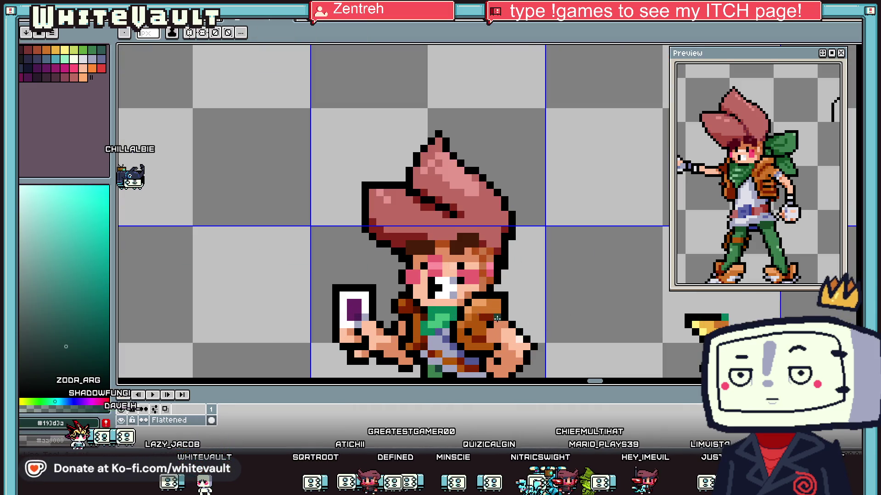
scroll(533, 324, "up", 1)
scroll(533, 323, "up", 1)
left_click_drag(457, 303, 506, 301)
Step: Draw a thin black hooked line jutting out from the right side of the head
scroll(506, 302, "down", 1)
scroll(526, 259, "down", 1)
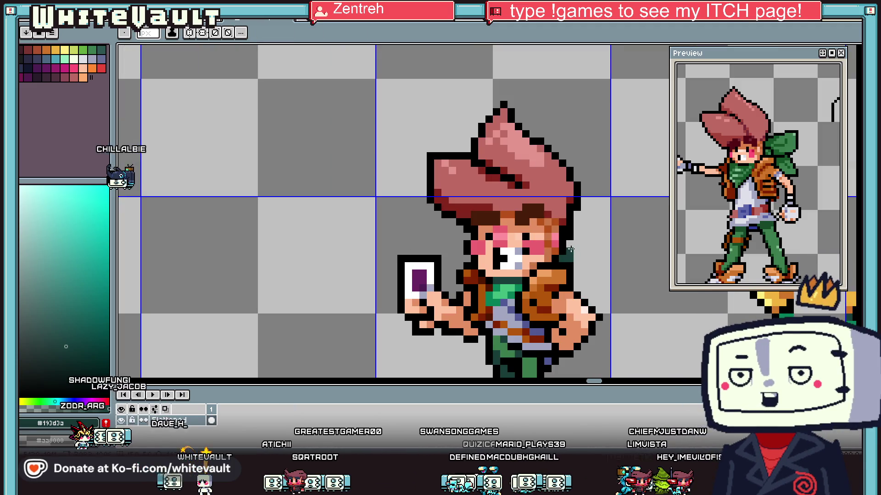
left_click(570, 249, "alt")
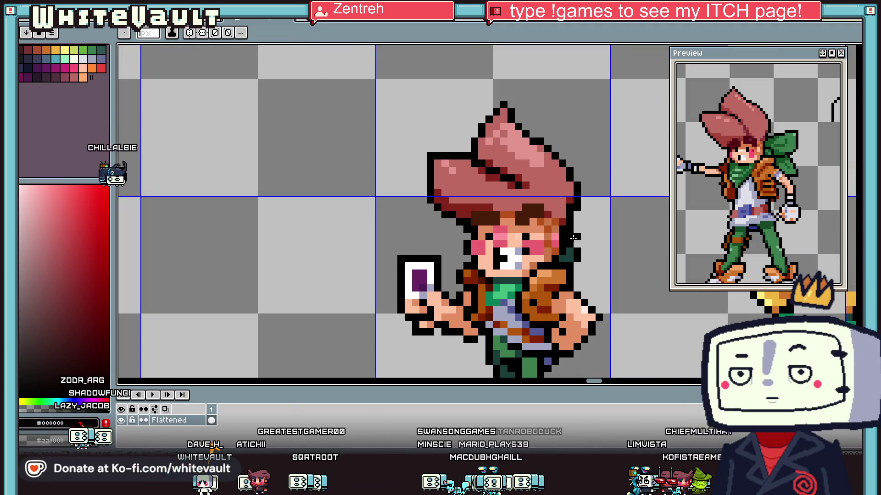
mouse_move(574, 229)
left_mouse_down()
mouse_move(603, 222)
mouse_move(596, 252)
left_mouse_up()
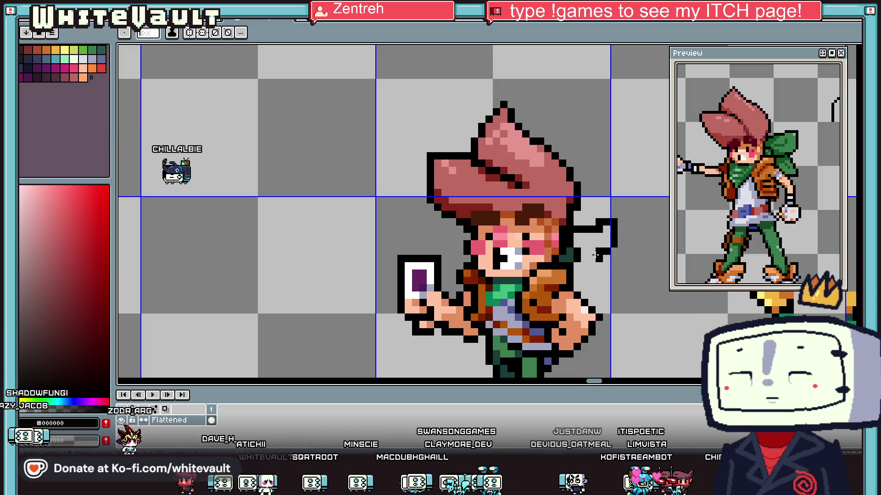
Step: Eyedrop black #000000 from the sprite's outline for strokes beside the head
key("i")
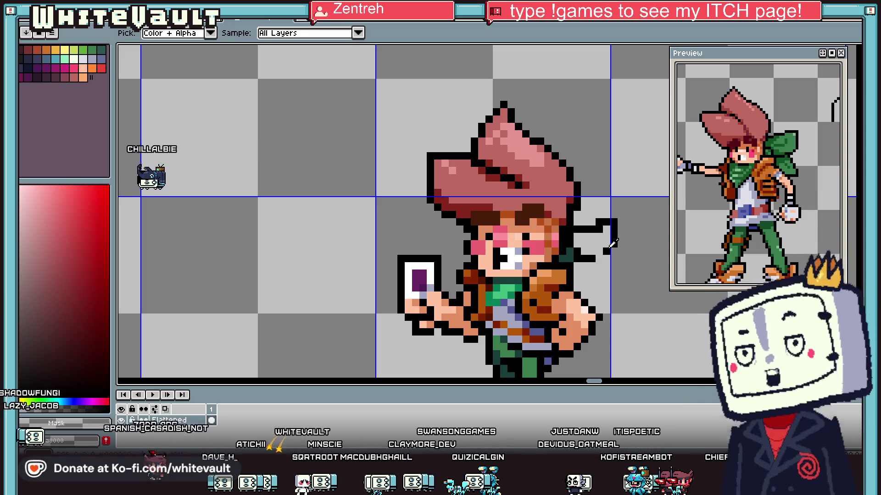
left_click(611, 244, "alt")
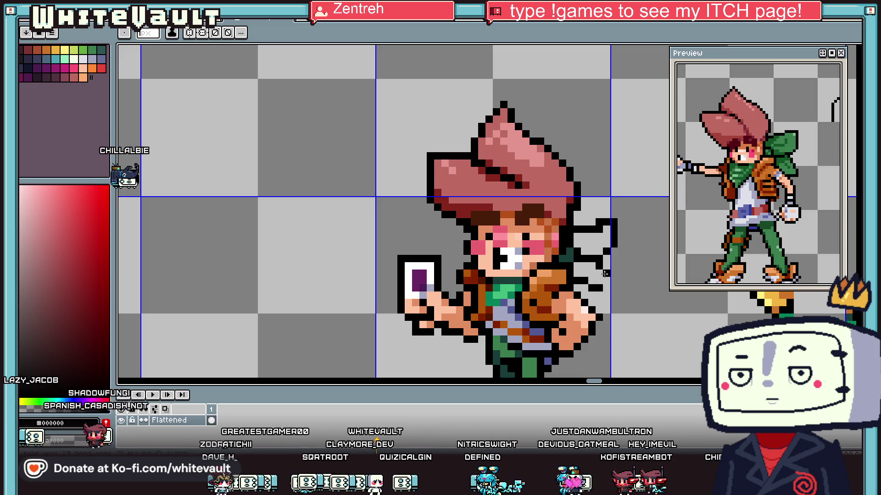
scroll(614, 288, "down", 3)
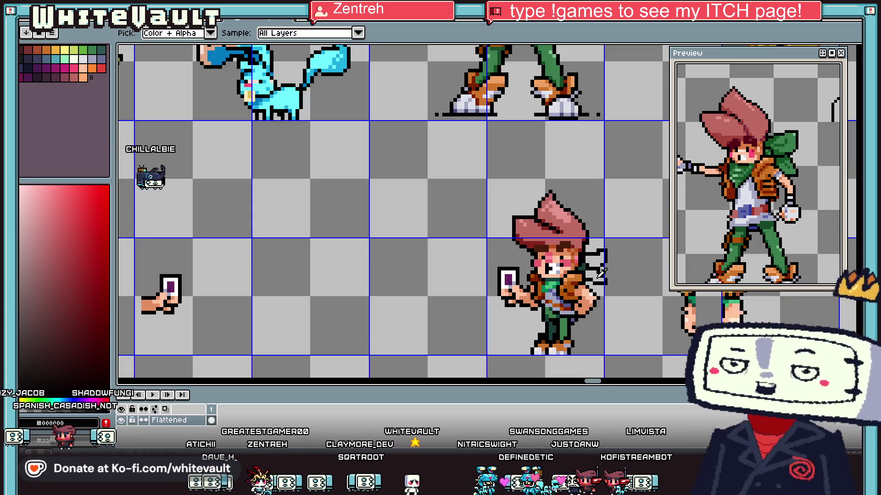
scroll(540, 284, "up", 2)
scroll(539, 284, "down", 3)
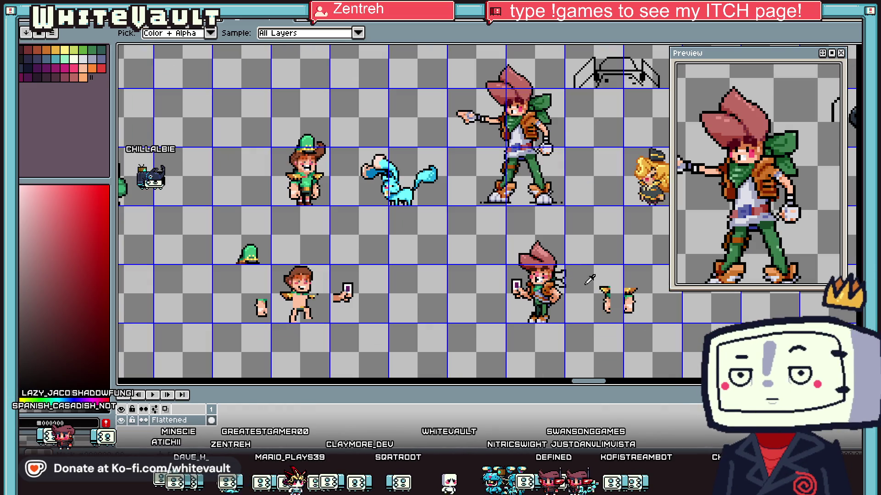
scroll(580, 283, "up", 2)
scroll(573, 303, "down", 3)
scroll(569, 324, "up", 3)
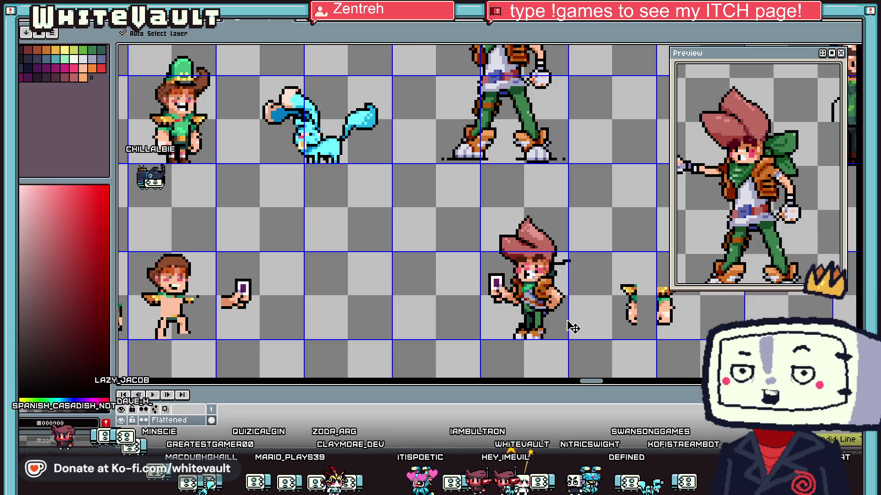
key("i")
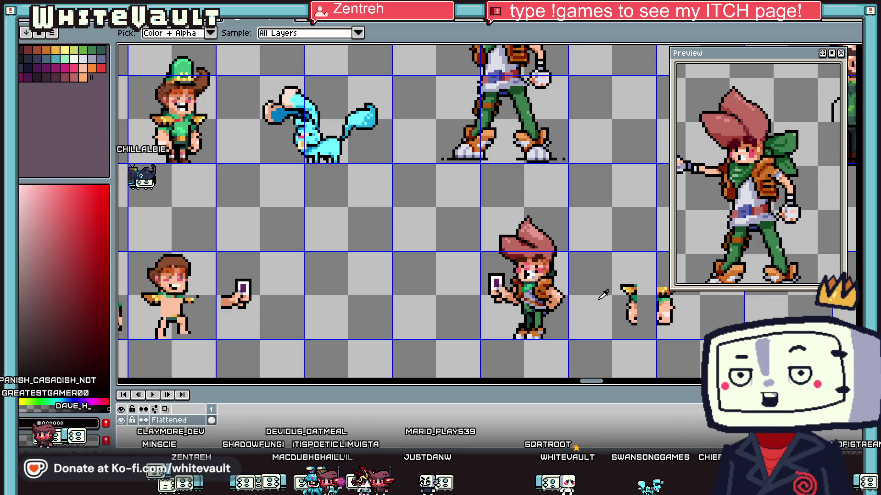
Step: Fill the new shape behind the head with dark teal #193d3a
scroll(596, 289, "up", 8)
left_click(564, 281, "alt")
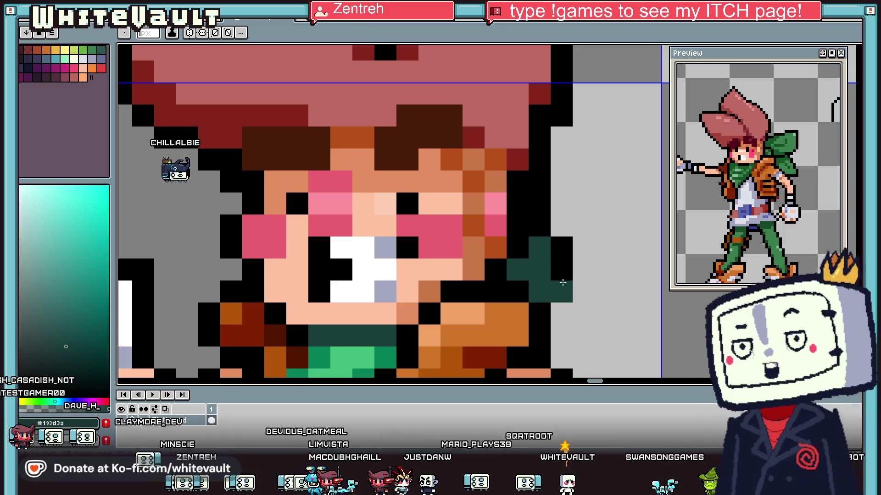
right_click(562, 302)
mouse_move(561, 270)
left_mouse_down()
mouse_move(545, 232)
mouse_move(563, 235)
left_mouse_up()
Step: Outline the scarf in black right of the collar and add teal pixels below it
key("x")
scroll(579, 277, "down", 6)
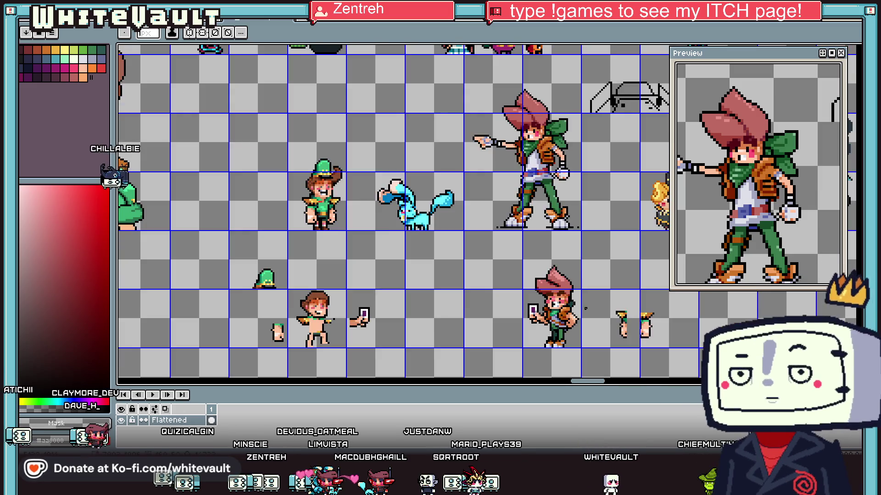
scroll(580, 308, "up", 4)
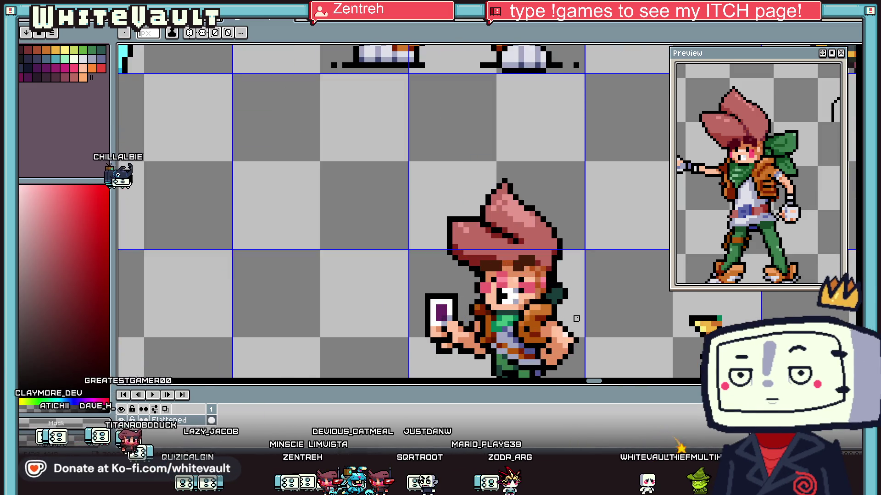
scroll(559, 318, "up", 2)
scroll(544, 275, "up", 1)
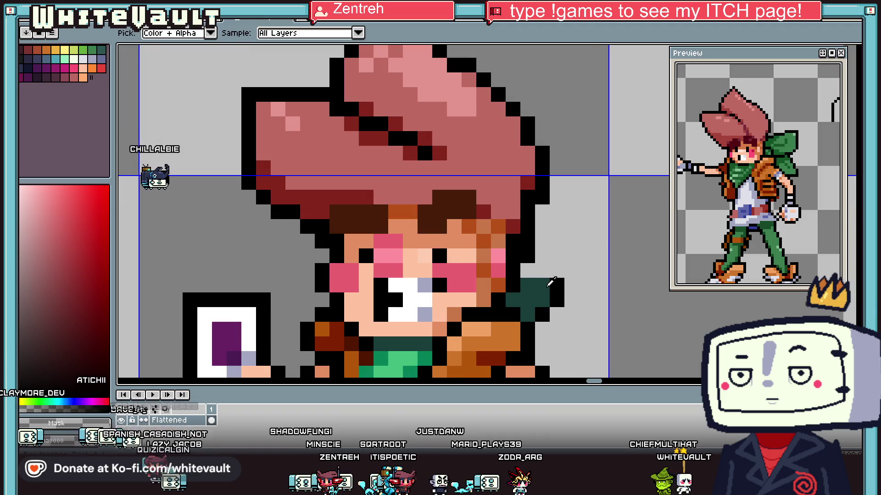
left_click_drag(541, 271, 571, 287)
left_click(555, 318, "alt")
mouse_move(541, 329)
left_mouse_down()
mouse_move(573, 329)
mouse_move(552, 341)
left_mouse_up()
Step: Recolour two dark teal scarf pixels green as highlights
left_click(574, 317, "alt")
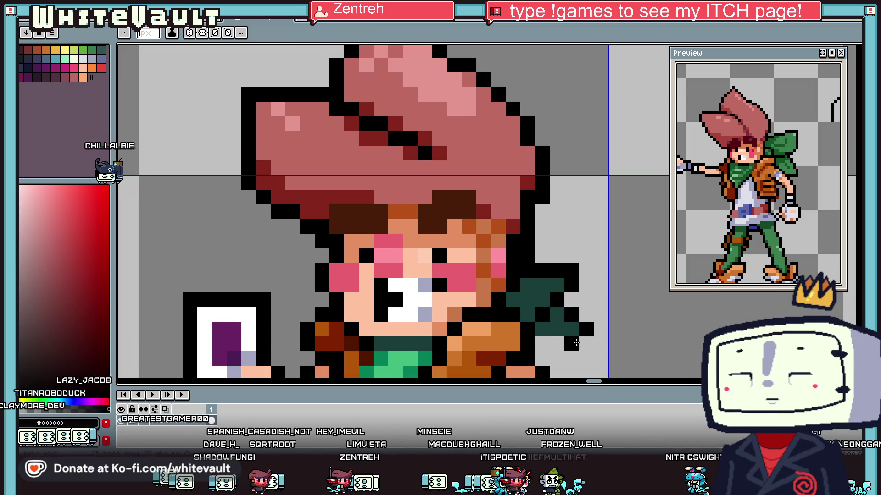
scroll(540, 340, "down", 5)
scroll(468, 308, "up", 3)
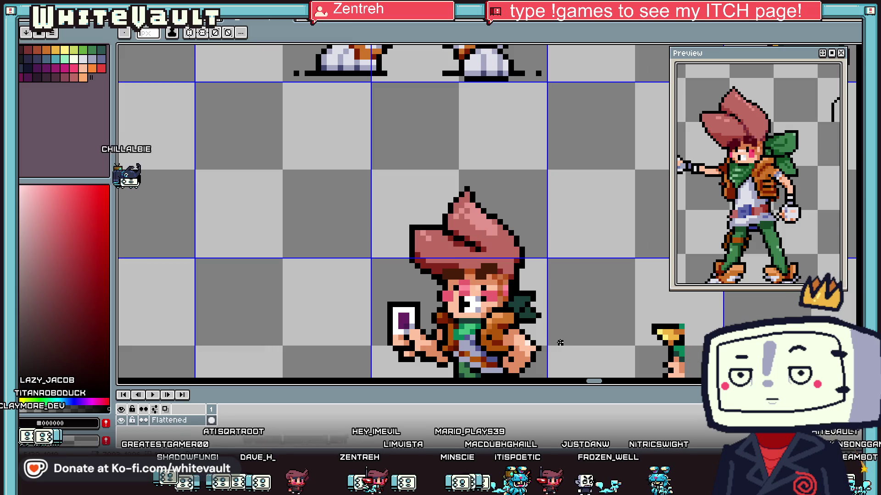
scroll(468, 308, "up", 1)
left_click(466, 310, "alt")
left_click(445, 318, "alt")
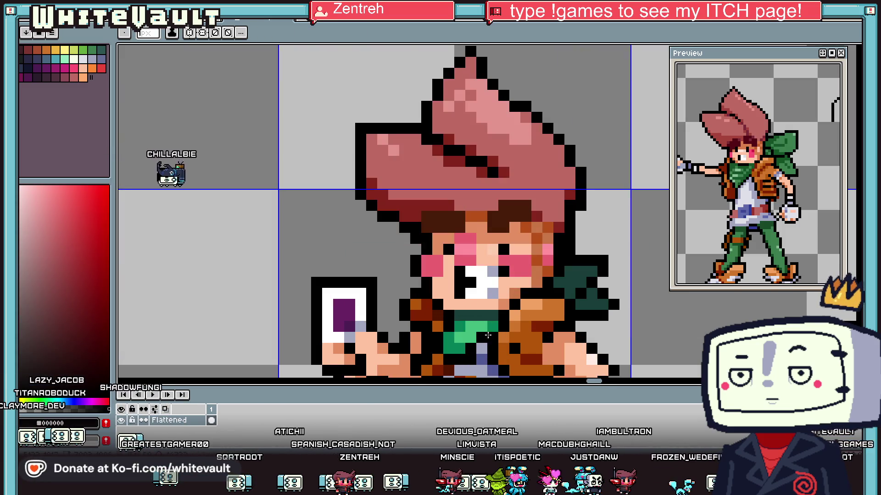
scroll(486, 337, "down", 4)
scroll(486, 337, "up", 2)
scroll(487, 321, "up", 2)
left_click(489, 318, "alt")
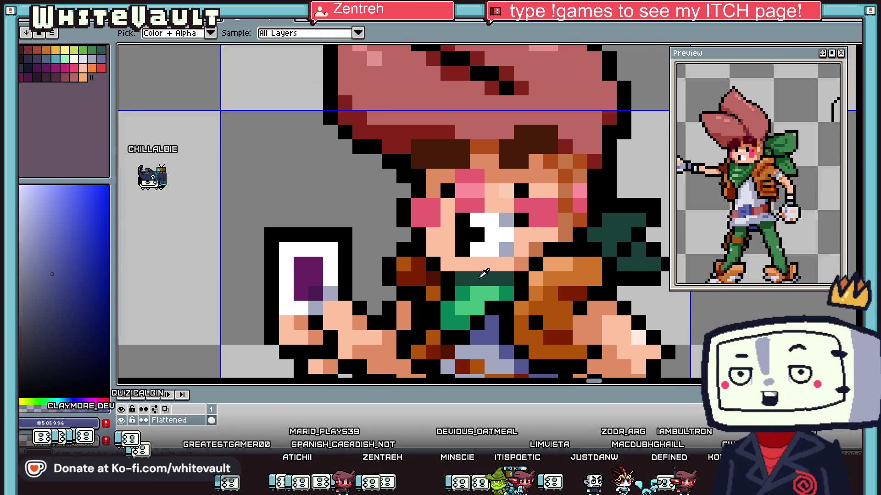
left_click(609, 275, "alt")
mouse_move(624, 220)
left_mouse_down()
mouse_move(639, 220)
mouse_move(627, 240)
mouse_move(653, 264)
left_mouse_up()
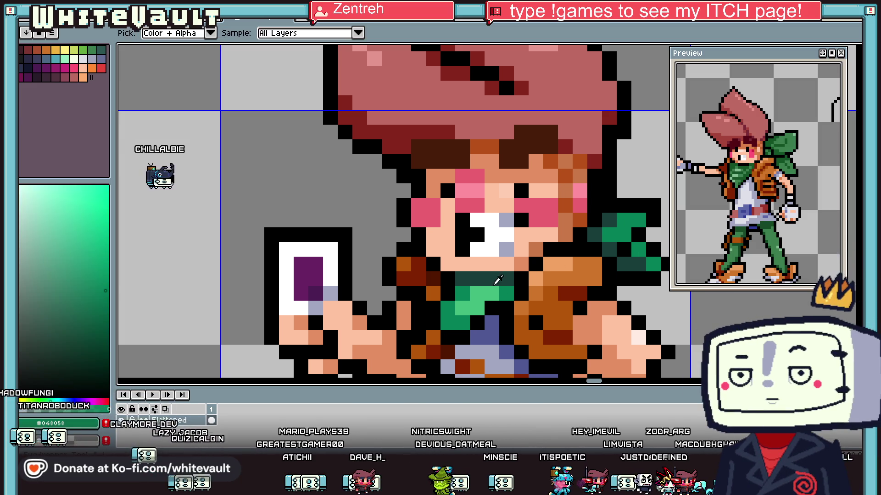
Step: Sample the blue-grey and dark teal shades from the sprite for the Pencil
scroll(629, 238, "down", 3)
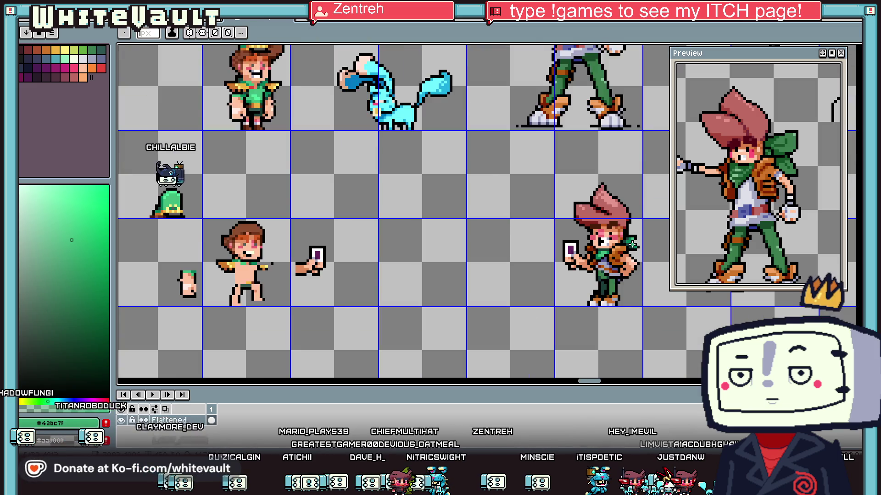
scroll(619, 257, "down", 2)
scroll(605, 284, "up", 2)
scroll(599, 300, "up", 2)
key("i")
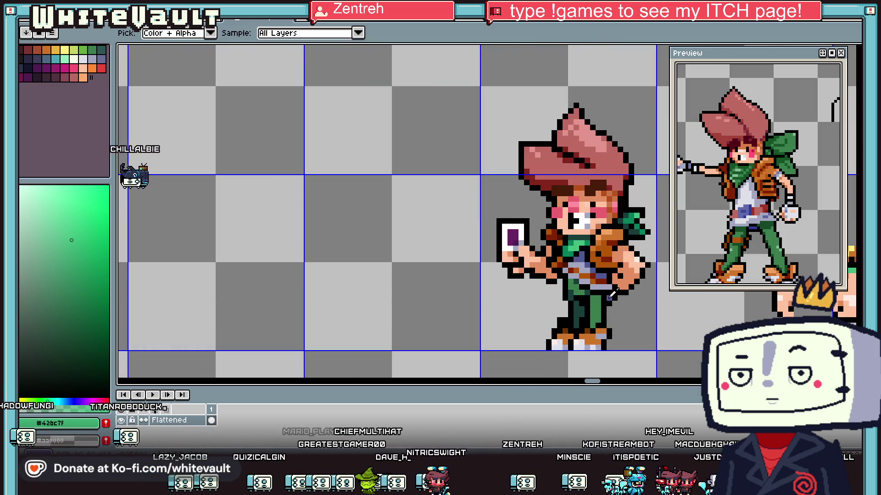
left_click(608, 298)
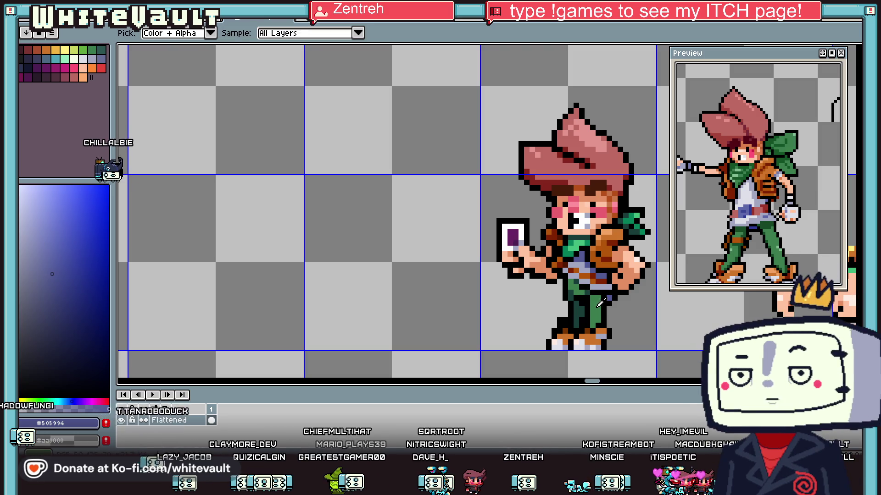
left_click(601, 303)
key("b")
scroll(598, 301, "down", 3)
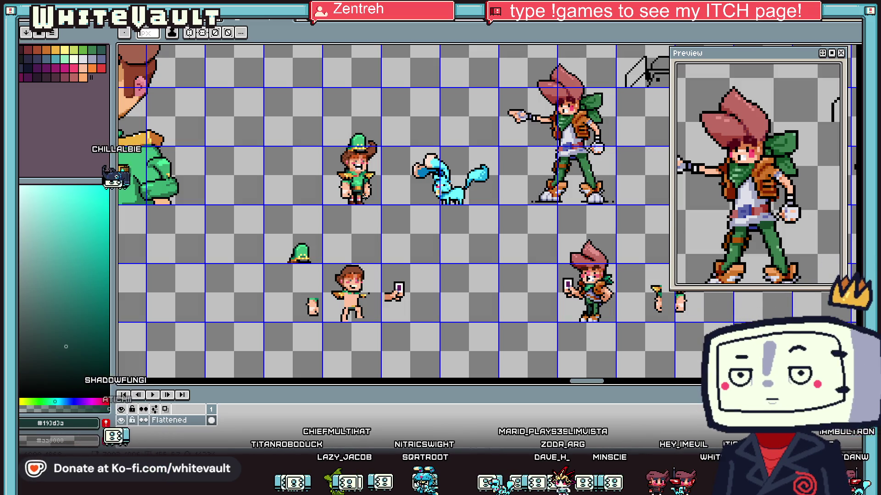
scroll(397, 197, "down", 1)
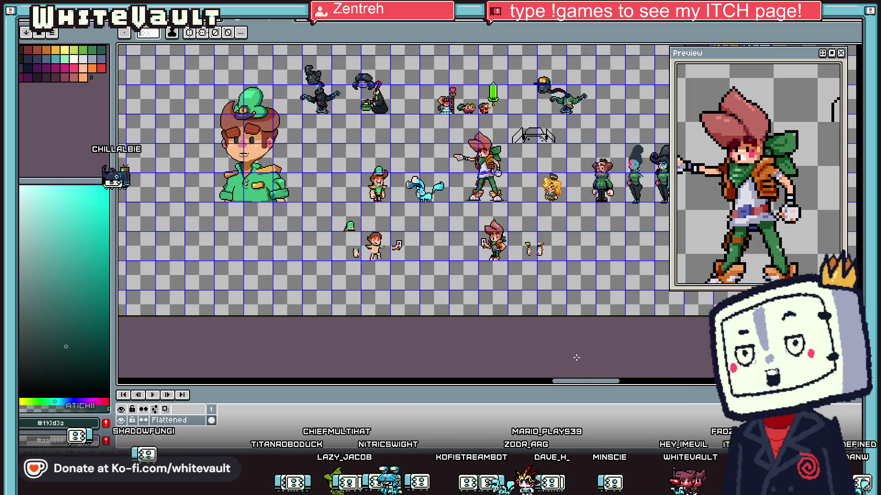
left_click_drag(577, 357, 459, 348)
scroll(465, 225, "up", 1)
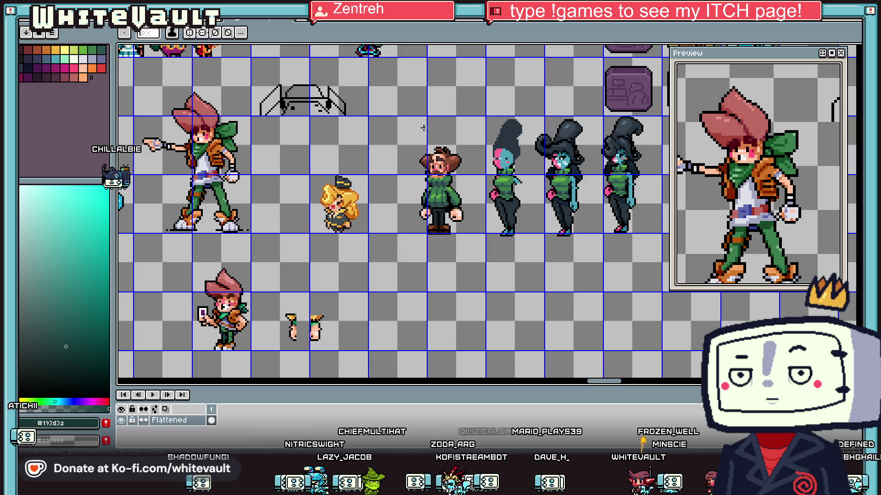
scroll(424, 128, "down", 2)
scroll(423, 128, "down", 1)
scroll(423, 128, "up", 2)
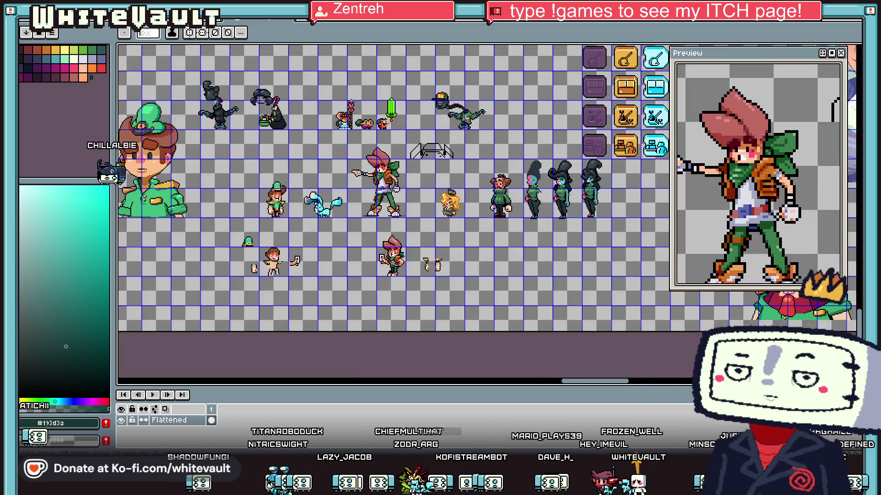
scroll(383, 109, "up", 2)
scroll(387, 113, "up", 1)
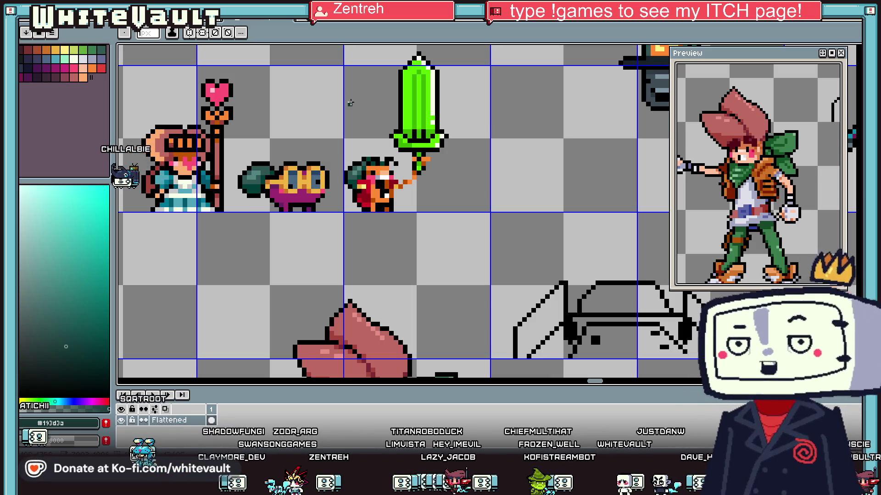
scroll(413, 119, "down", 1)
scroll(420, 156, "down", 2)
left_click_drag(560, 384, 615, 383)
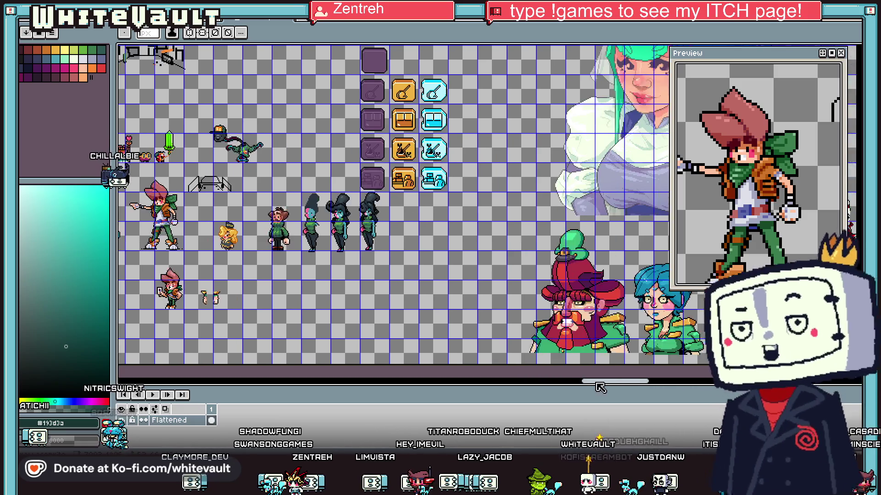
scroll(535, 246, "up", 1)
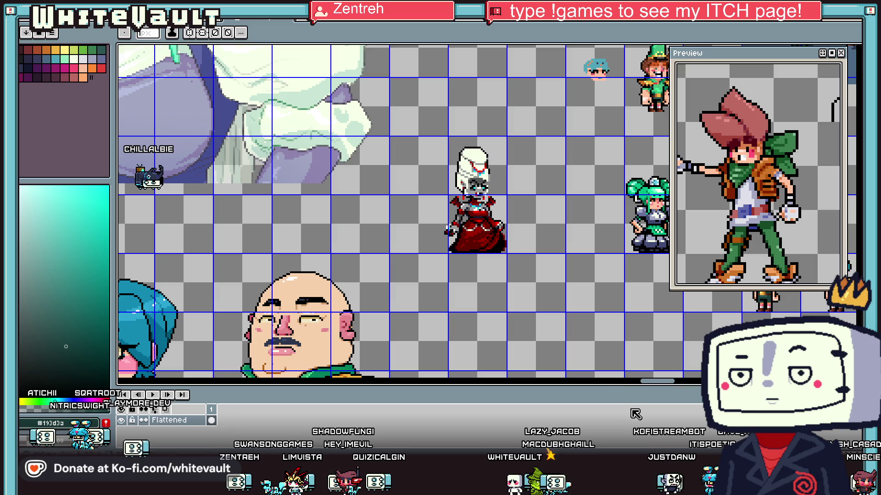
scroll(667, 388, "down", 1)
left_click_drag(661, 382, 558, 382)
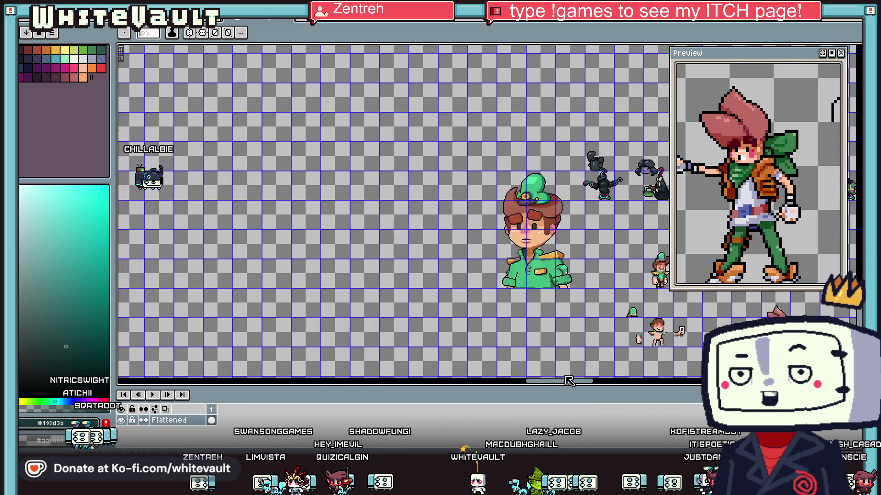
scroll(558, 382, "down", 2)
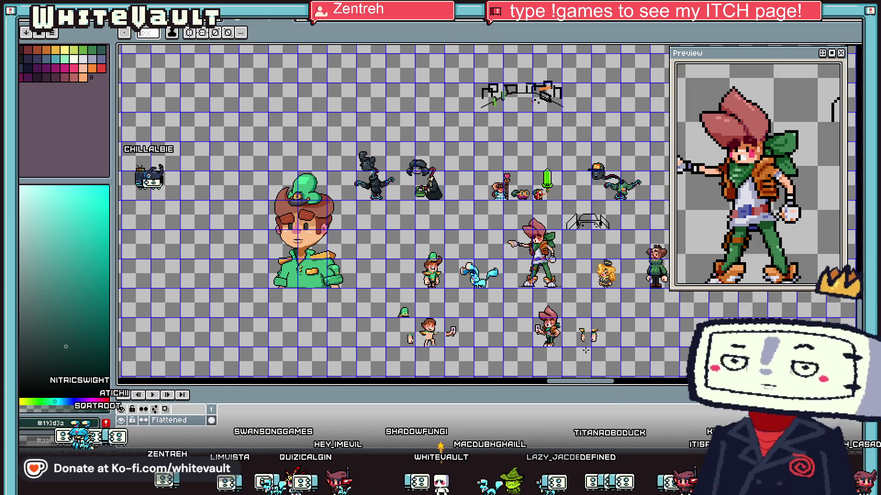
scroll(548, 348, "up", 1)
scroll(523, 303, "up", 1)
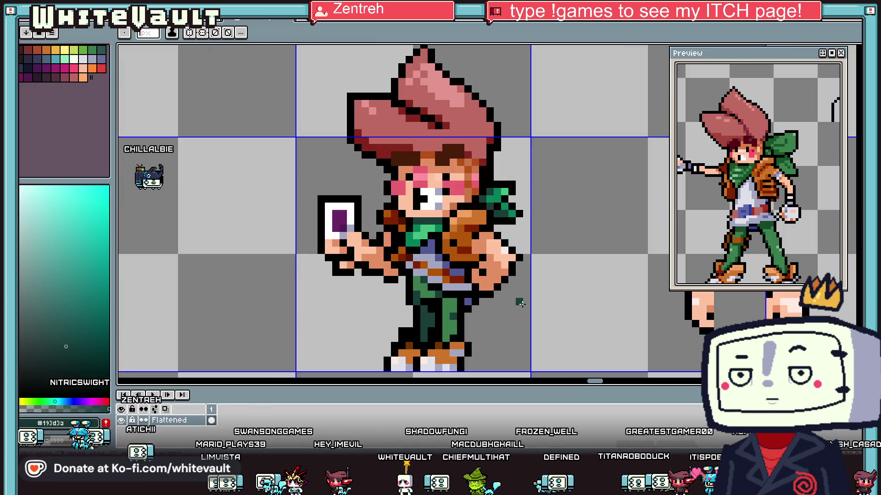
Step: Select and delete the two loose arm sprites
key("i")
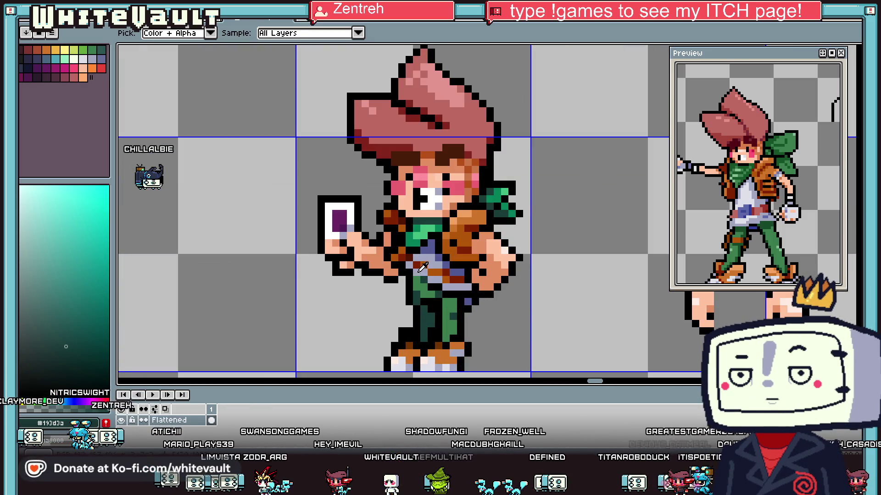
scroll(421, 268, "down", 2)
scroll(471, 293, "up", 1)
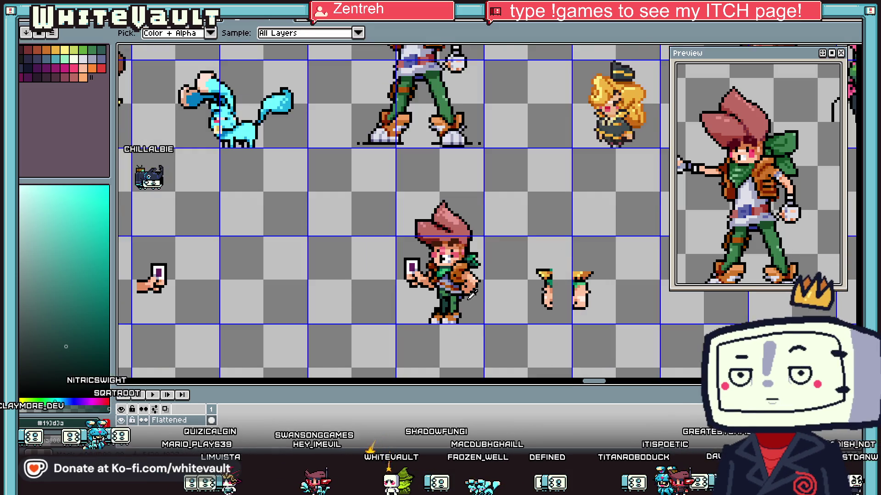
scroll(471, 295, "down", 1)
scroll(446, 296, "up", 1)
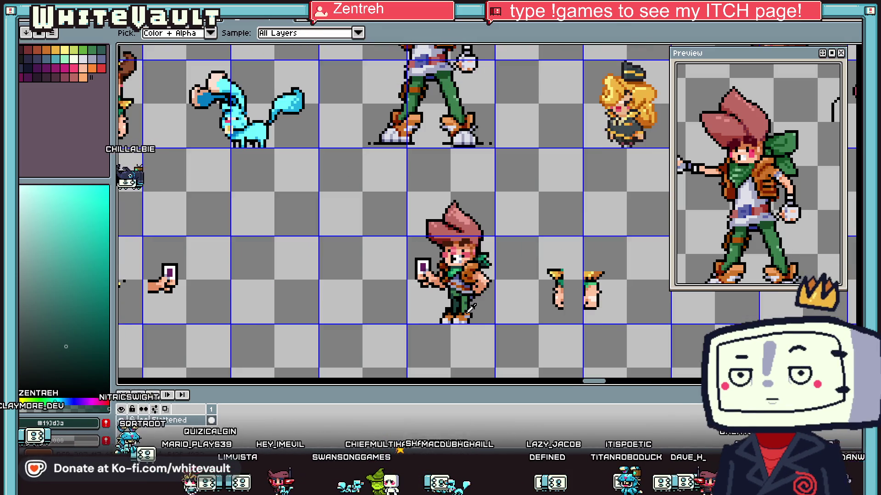
key("m")
left_click_drag(523, 255, 607, 358)
key("Delete")
Step: Duplicate the card-holding trainer to its left and nudge the leg one pixel right
mouse_move(384, 168)
left_mouse_down()
mouse_move(505, 359)
mouse_move(579, 340)
left_mouse_up()
left_click_drag(579, 340, 419, 339)
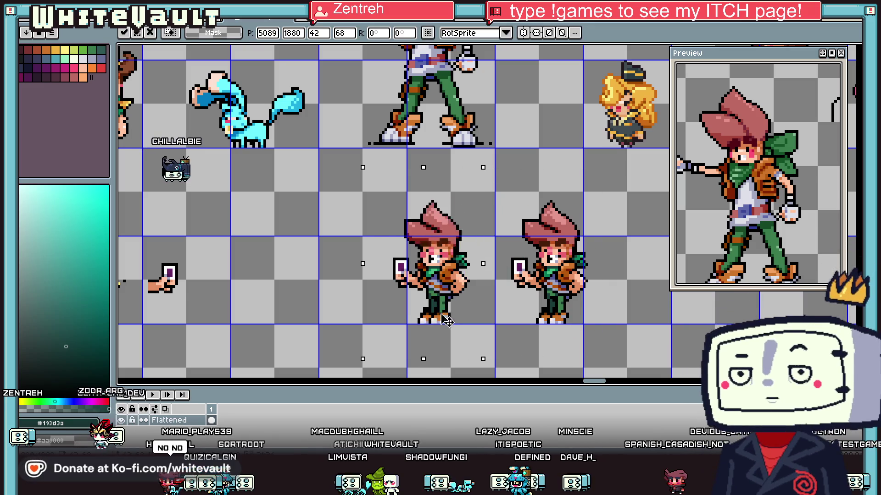
scroll(412, 298, "up", 4)
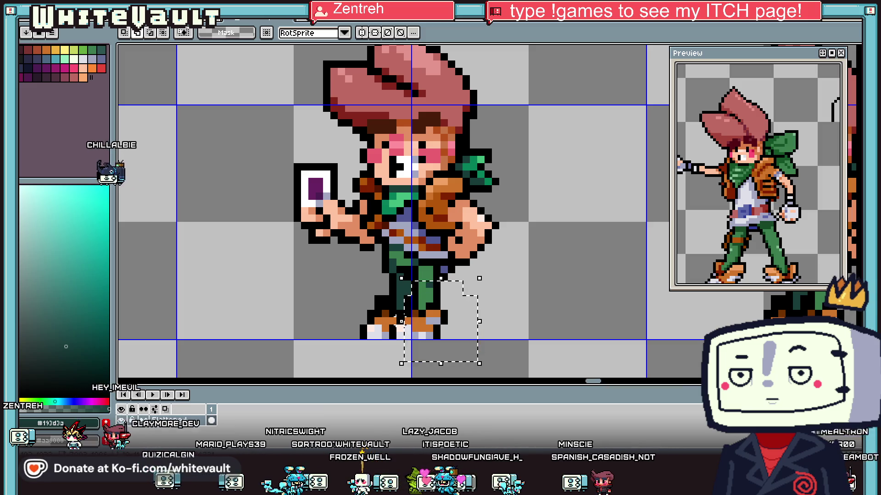
left_click_drag(456, 352, 464, 352)
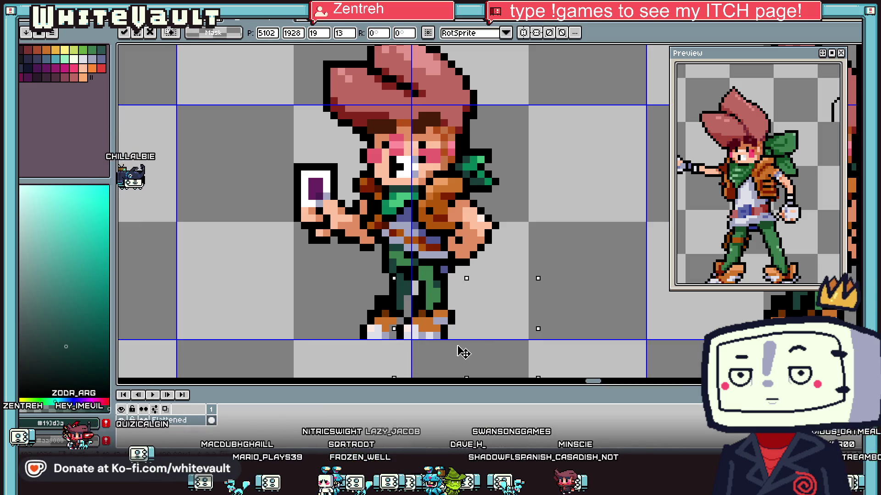
left_click(553, 336)
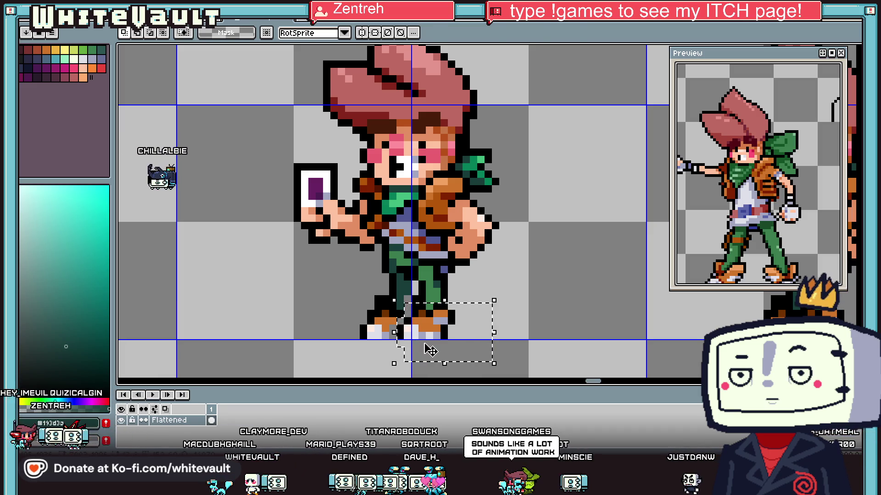
key("Right")
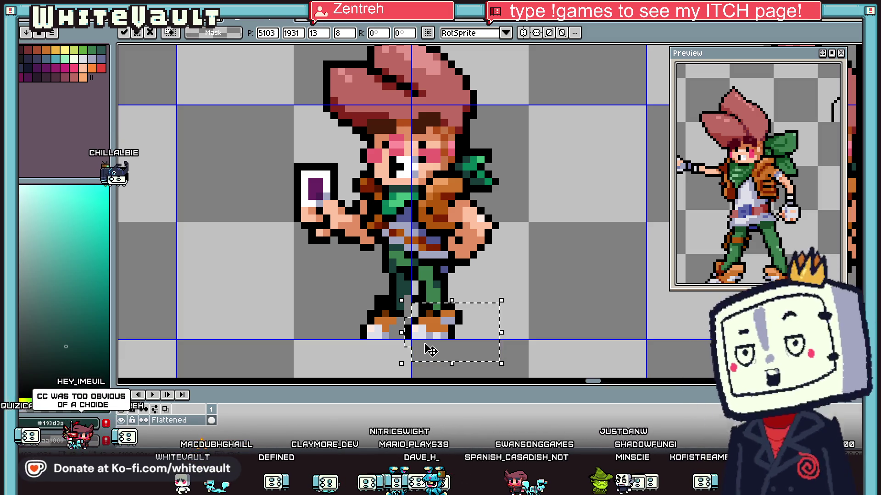
scroll(559, 257, "down", 3)
left_click(559, 257)
Step: Paint dark brown shading onto the duplicate's boot
scroll(558, 258, "down", 1)
scroll(497, 277, "up", 2)
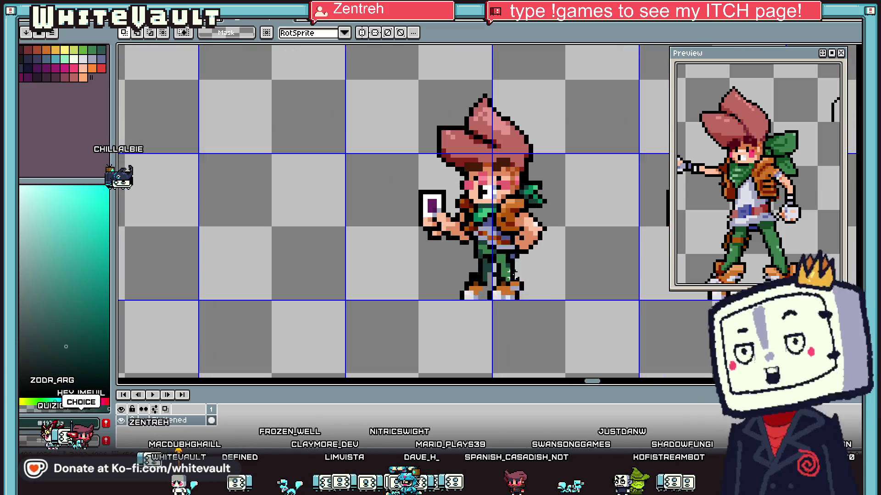
scroll(497, 277, "up", 1)
scroll(497, 277, "up", 1)
scroll(497, 277, "up", 1)
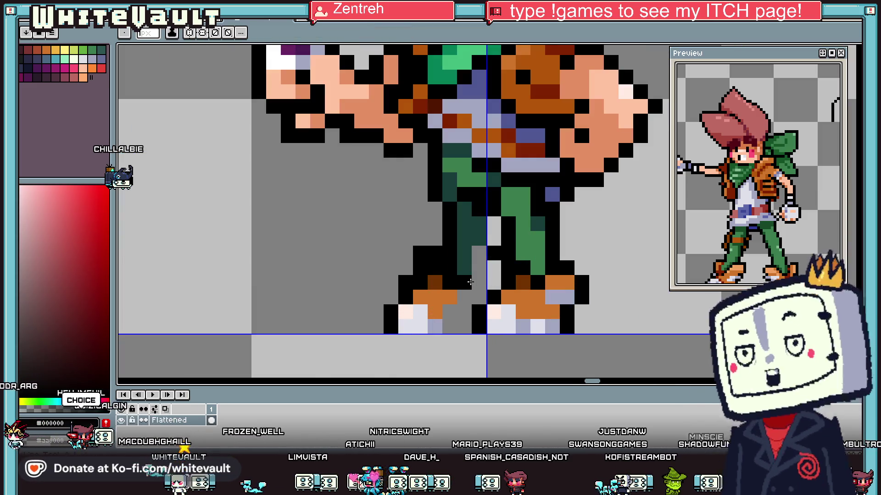
left_click(465, 297, "alt")
key("b")
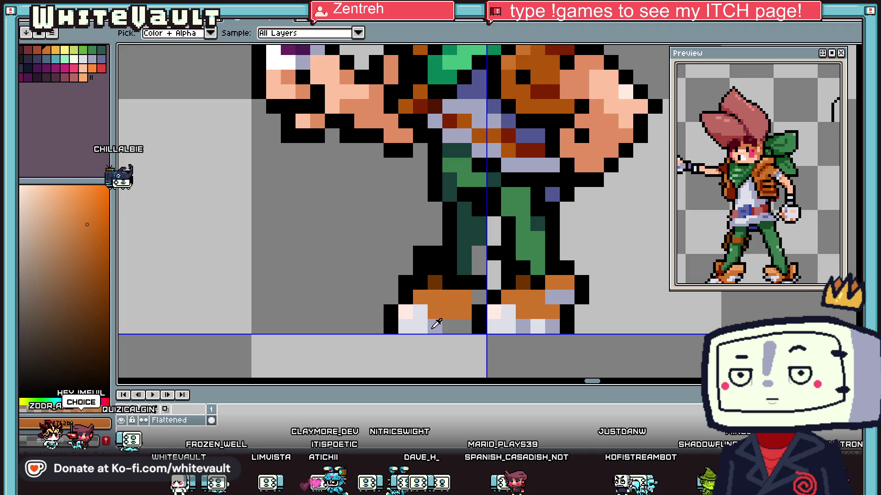
left_click(435, 324, "alt")
left_click(434, 282, "alt")
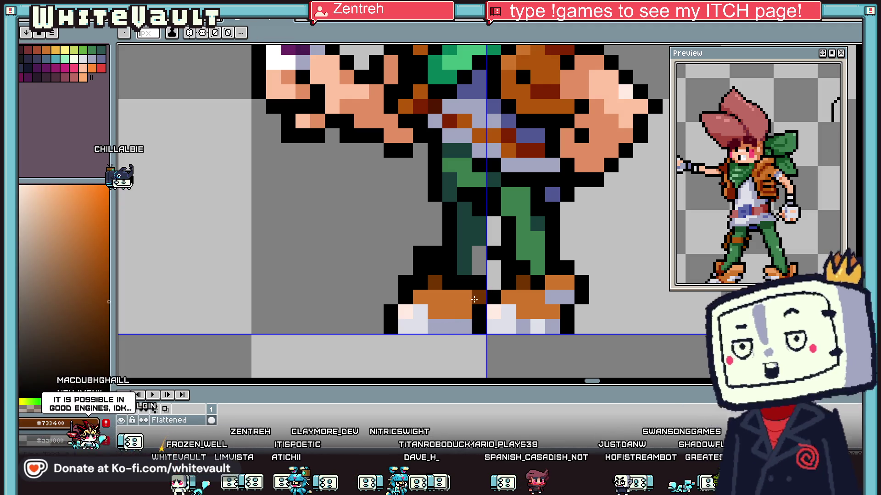
left_click_drag(475, 299, 450, 312)
Step: Repaint the grey leg pixels and fill the gap between the legs with black
left_click(477, 269, "alt")
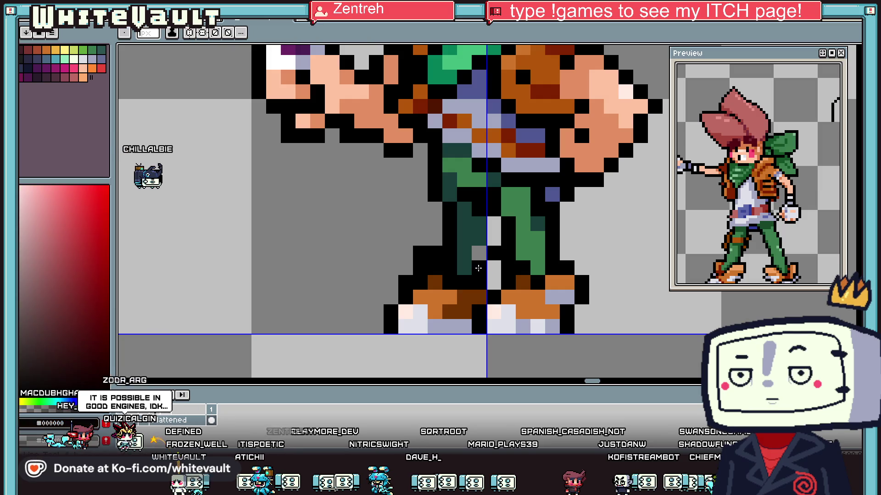
left_click(483, 277, "alt")
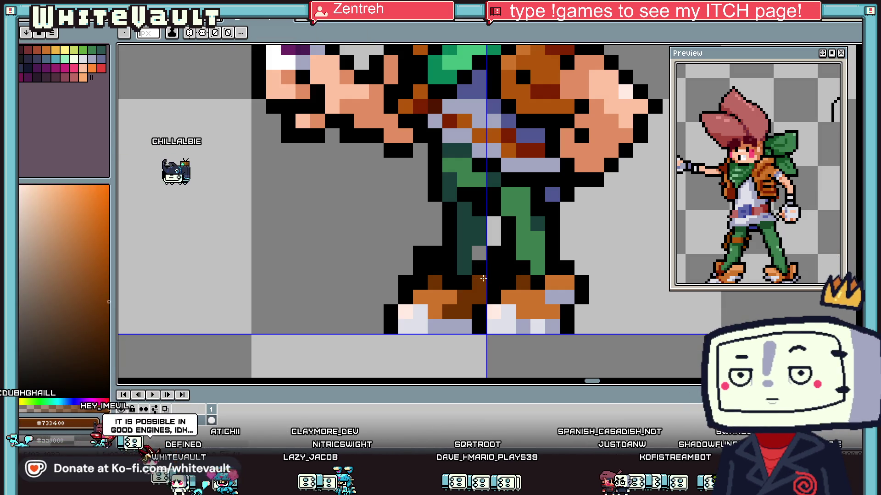
left_click(466, 238, "alt")
left_click(478, 253)
left_click(480, 269, "alt")
left_click(495, 227)
scroll(499, 222, "down", 8)
scroll(473, 232, "up", 3)
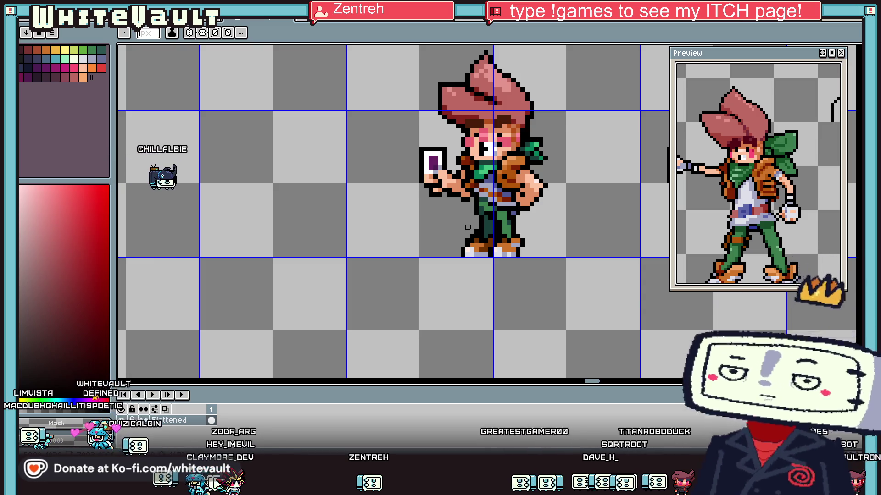
scroll(533, 139, "down", 1)
scroll(532, 139, "down", 1)
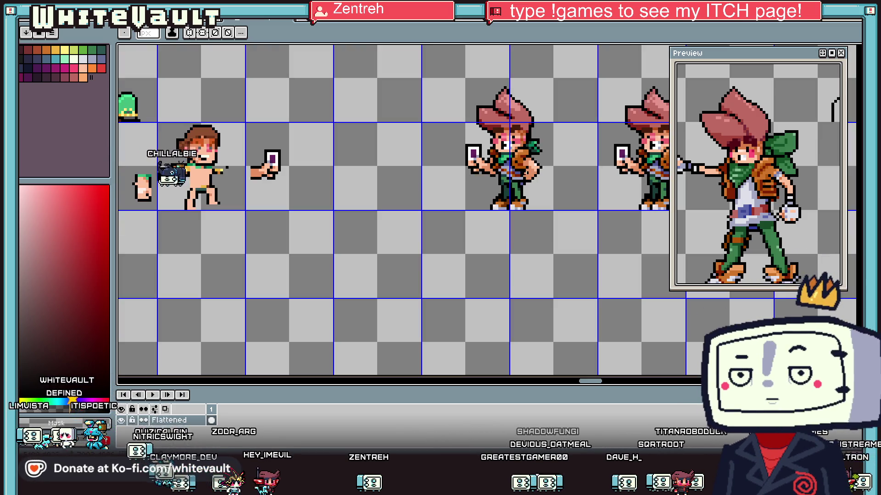
scroll(527, 181, "up", 4)
Step: Paint dark green trouser pixels and black outline along the leg
key("i")
scroll(527, 180, "up", 2)
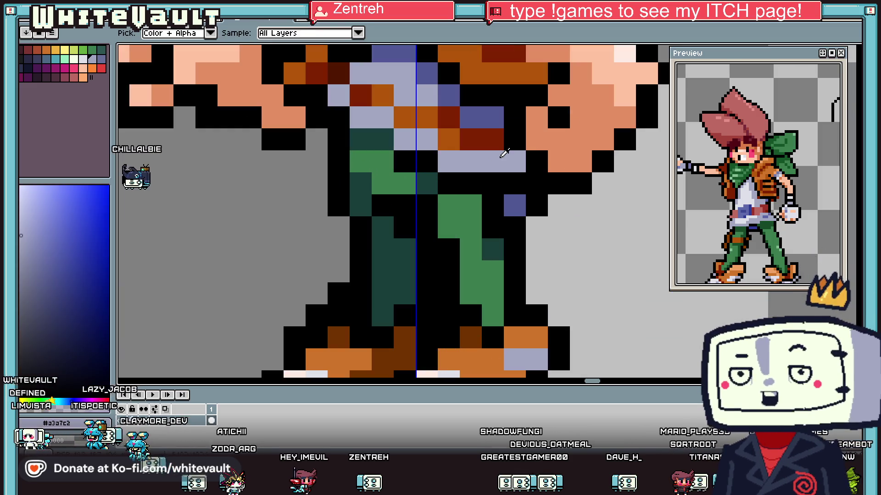
left_click(470, 205)
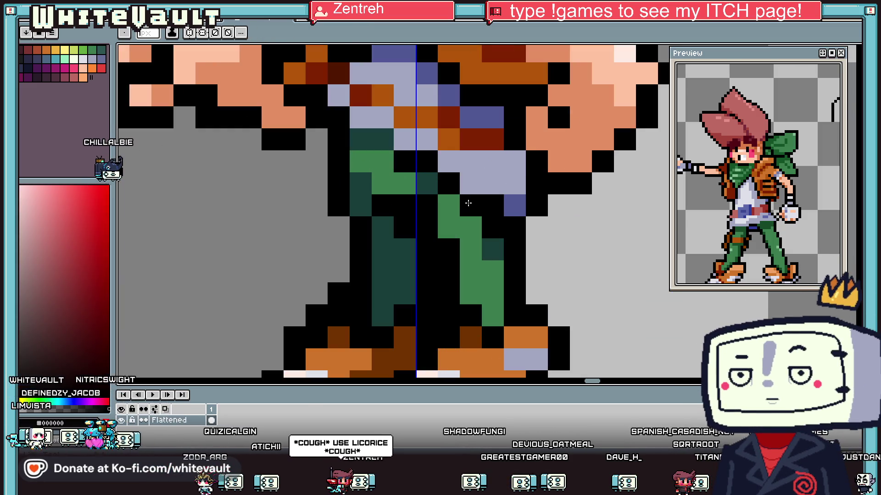
left_click(427, 184, "alt")
left_click_drag(470, 227, 458, 214)
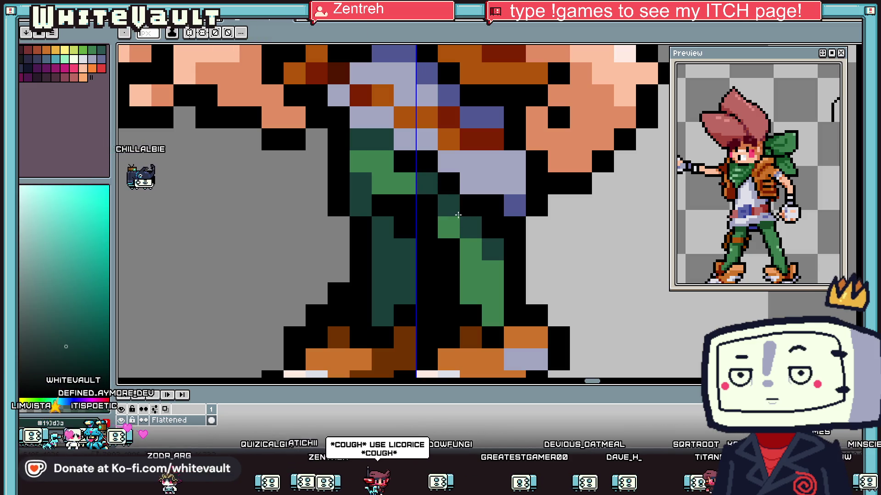
Step: Add pale blue-grey shading pixels at the waist below the belt
key("i")
scroll(482, 212, "up", 1)
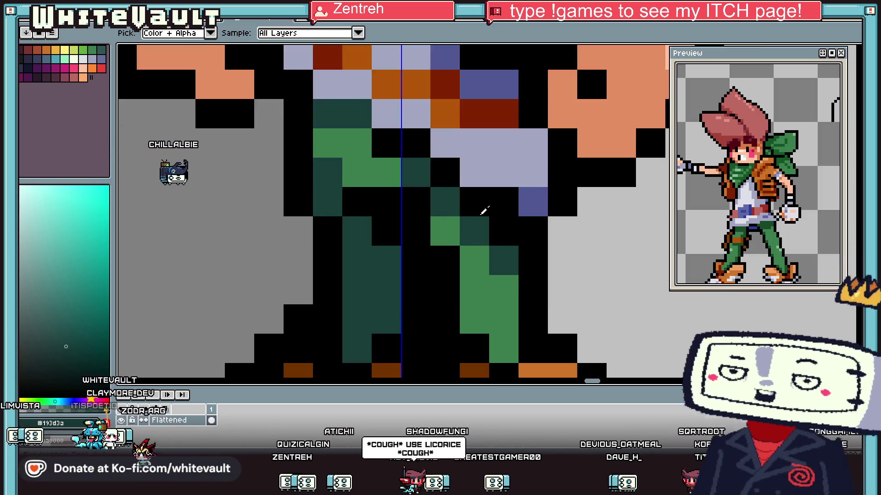
scroll(484, 211, "down", 5)
scroll(513, 241, "up", 3)
scroll(514, 241, "up", 1)
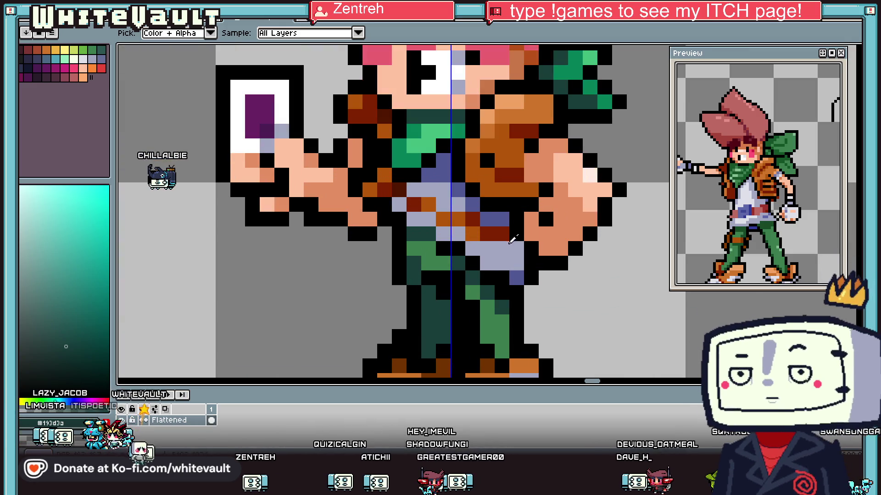
left_click(512, 241)
key("b")
left_click(517, 248, "alt")
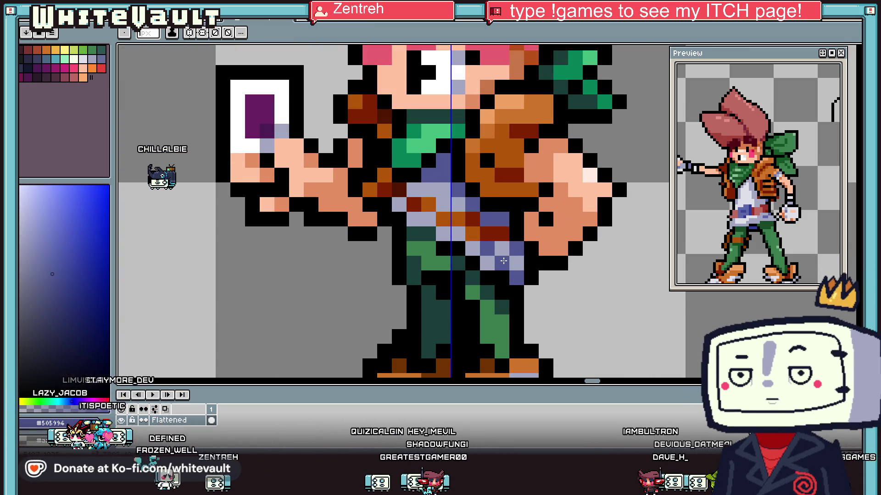
scroll(502, 259, "down", 2)
scroll(518, 261, "down", 1)
scroll(534, 265, "down", 1)
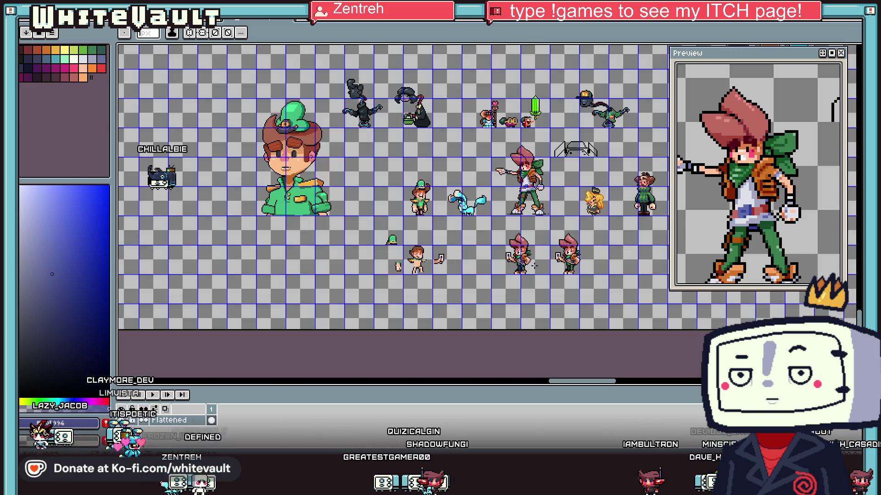
scroll(532, 266, "up", 1)
scroll(538, 279, "up", 2)
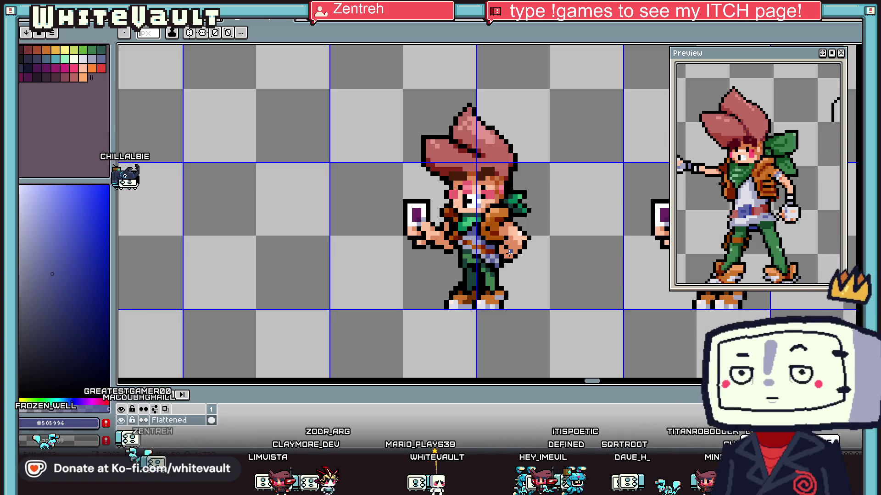
Step: Select the top tuft of the trainer's hair and move it right and down
scroll(510, 251, "down", 2)
scroll(510, 251, "down", 2)
scroll(491, 179, "up", 2)
scroll(491, 179, "up", 1)
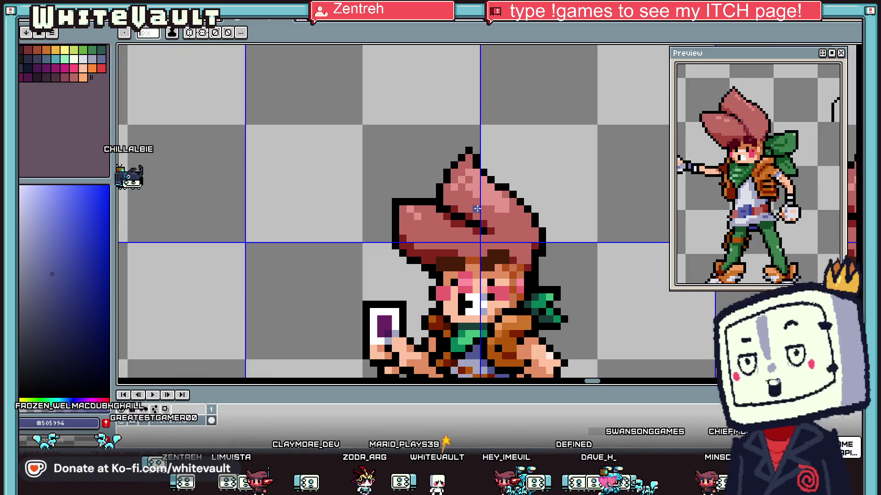
key("m")
scroll(446, 218, "up", 1)
scroll(446, 218, "up", 1)
left_click_drag(415, 178, 508, 248)
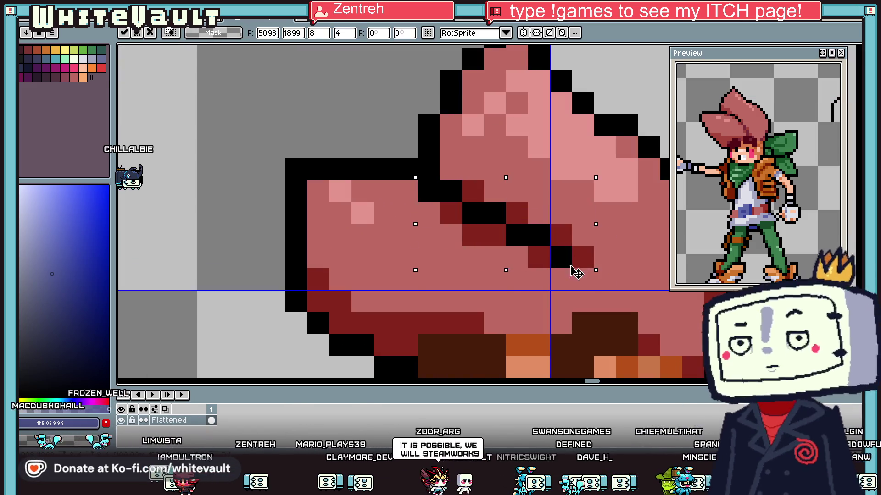
left_click_drag(479, 215, 571, 273)
Step: Repaint the stray grey hair pixels pink and black, then eyedrop black from the outline
key("b")
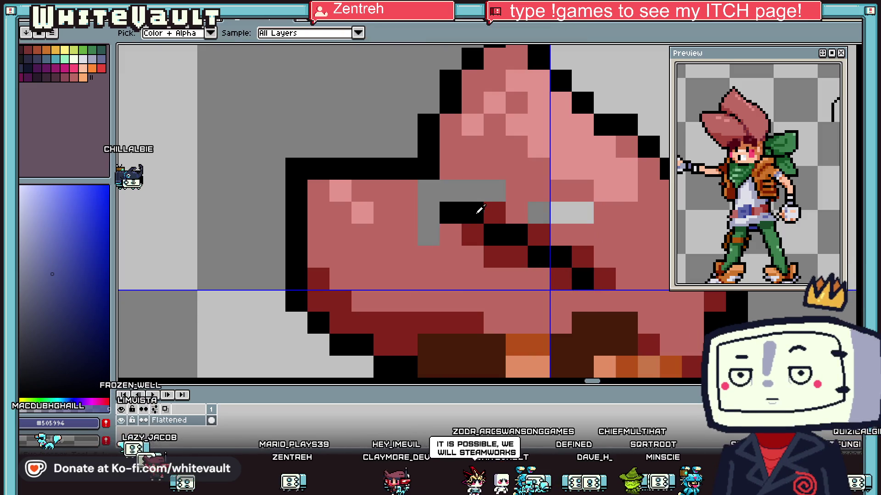
left_click(450, 170, "alt")
right_click(428, 190)
left_click(455, 188)
left_click(571, 213)
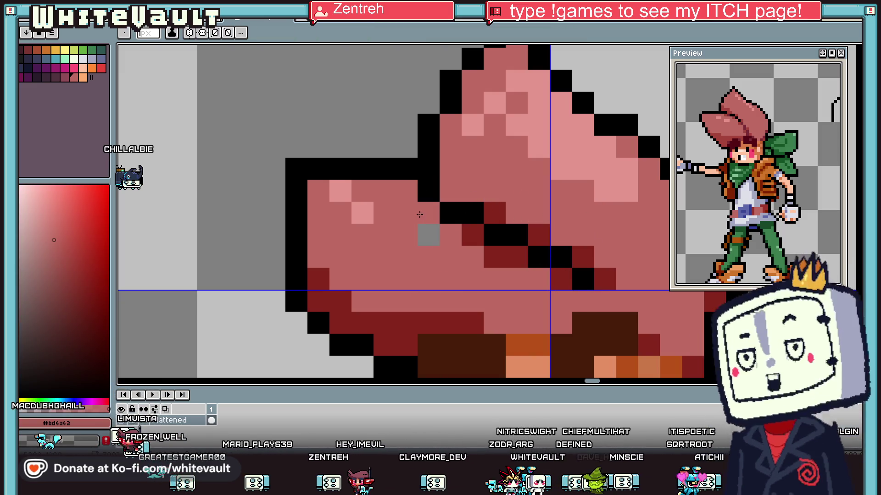
scroll(428, 238, "down", 5)
scroll(429, 239, "up", 5)
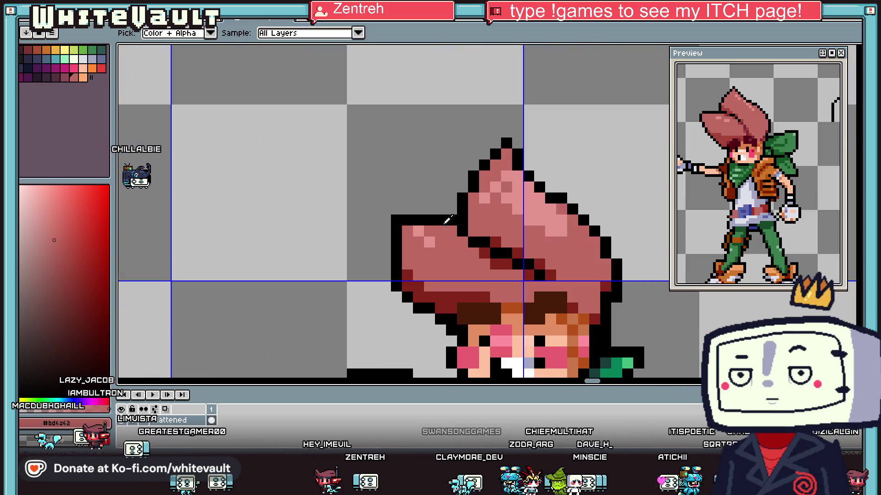
left_click(453, 226, "alt")
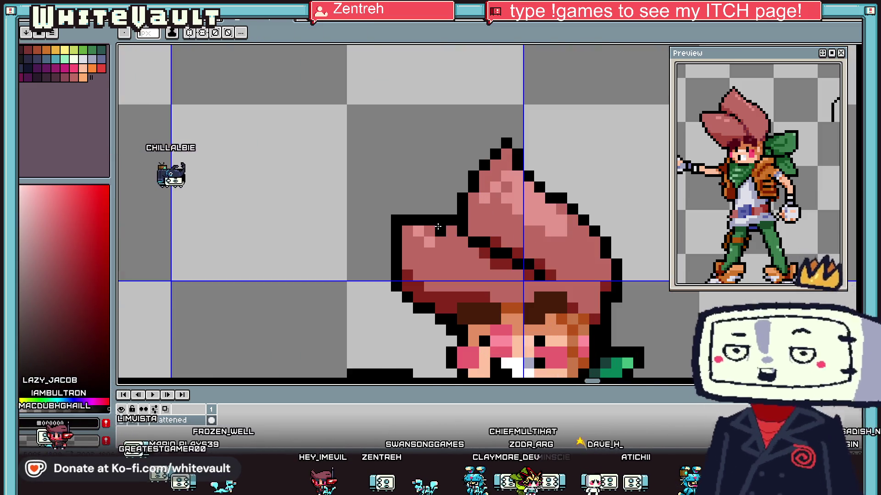
scroll(448, 227, "down", 5)
scroll(480, 254, "up", 2)
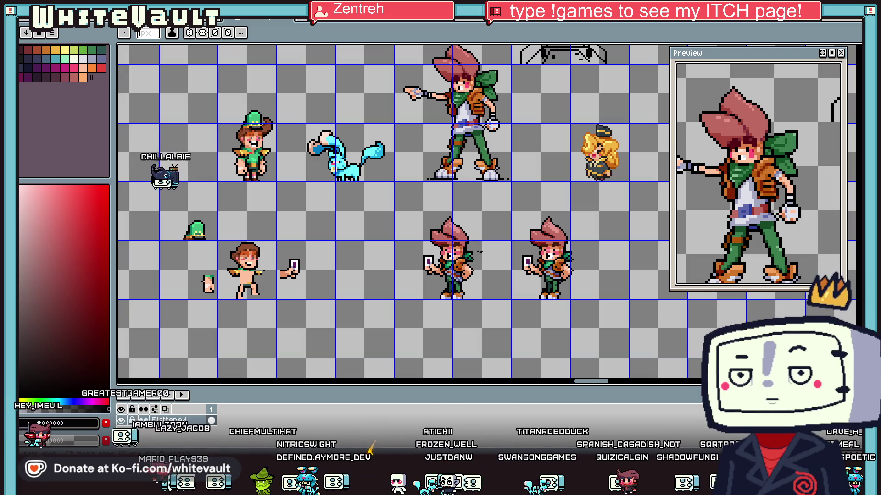
left_click_drag(479, 251, 484, 257)
scroll(495, 273, "down", 2)
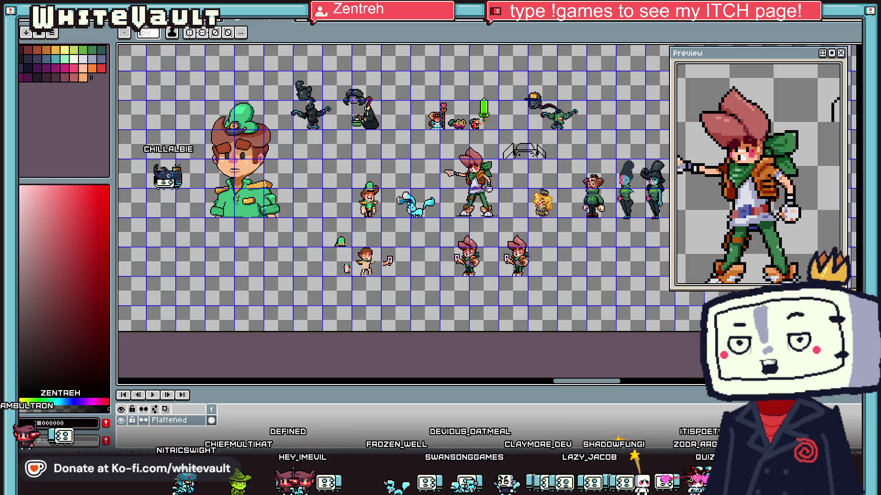
Step: Create a new sprite and paste the copied animation sheet into it
left_click(26, 26)
left_click(28, 26)
left_click(410, 311)
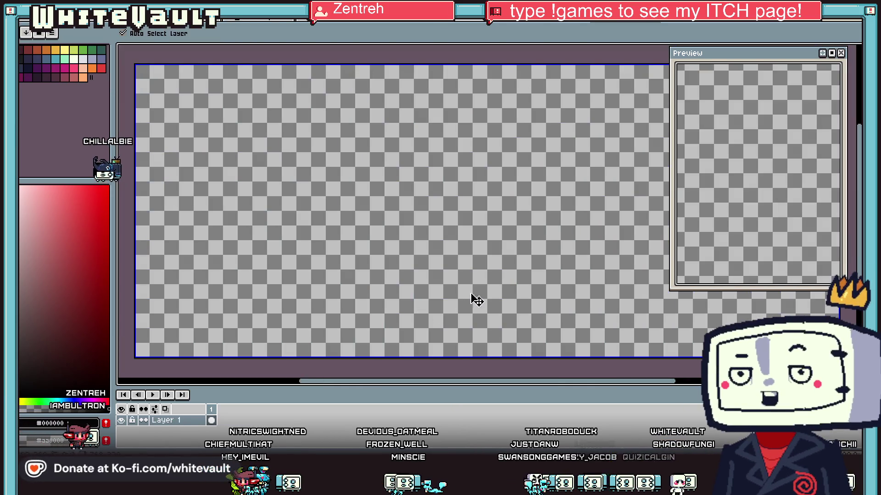
key("ctrl+v")
scroll(498, 285, "up", 1)
scroll(506, 280, "up", 1)
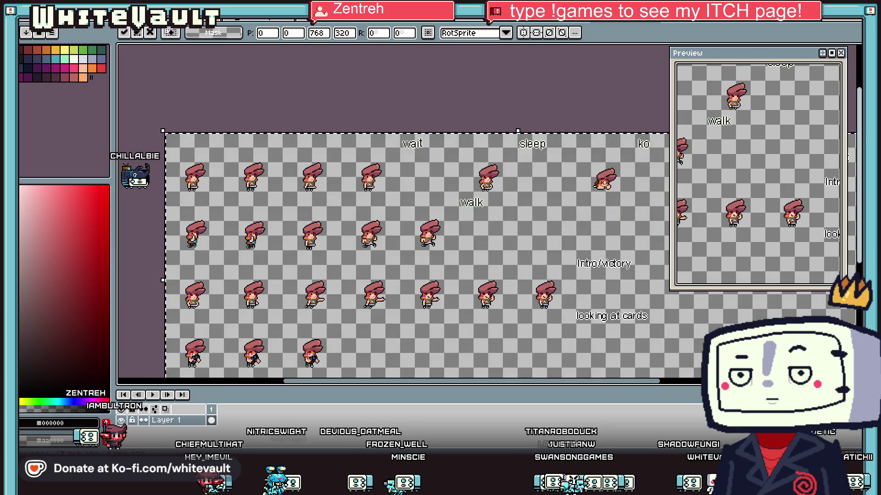
scroll(811, 330, "down", 1)
key("Return")
Step: Zoom in and out to inspect the wait, walk, sleep, ko and victory frames
left_click_drag(854, 231, 854, 250)
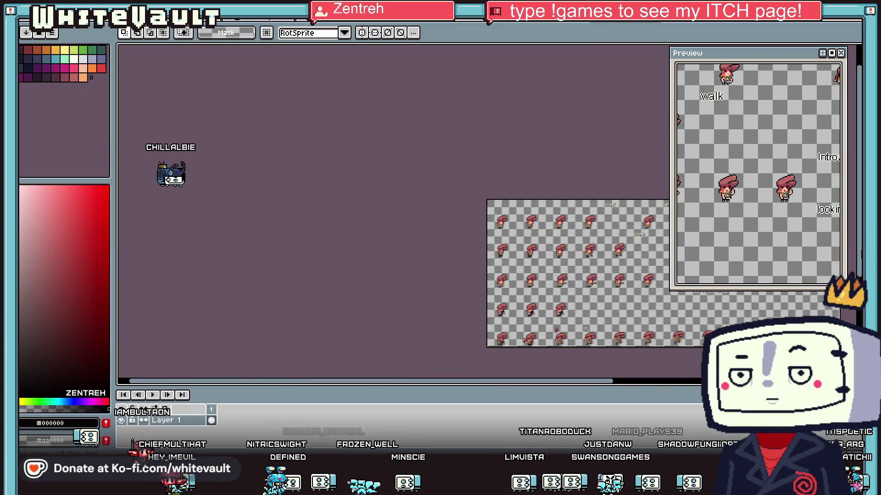
left_click_drag(586, 386, 651, 386)
scroll(542, 308, "up", 1)
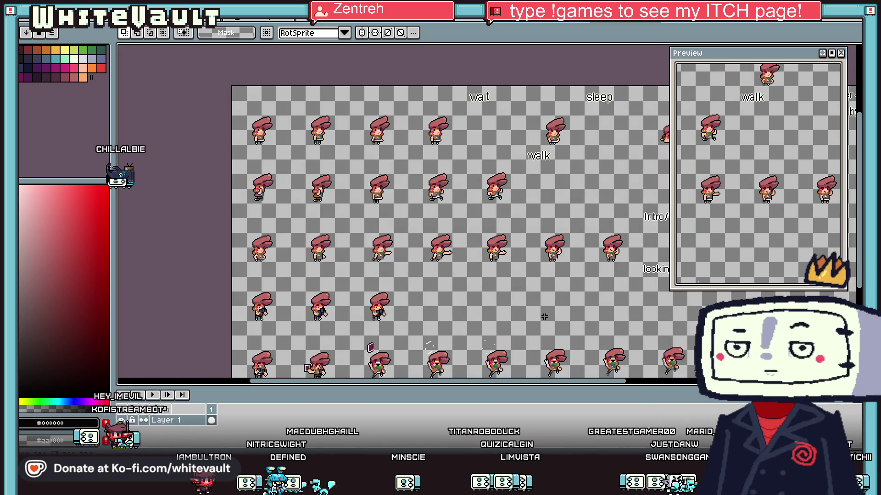
scroll(544, 316, "down", 1)
scroll(544, 316, "up", 1)
scroll(544, 317, "down", 1)
scroll(543, 316, "up", 1)
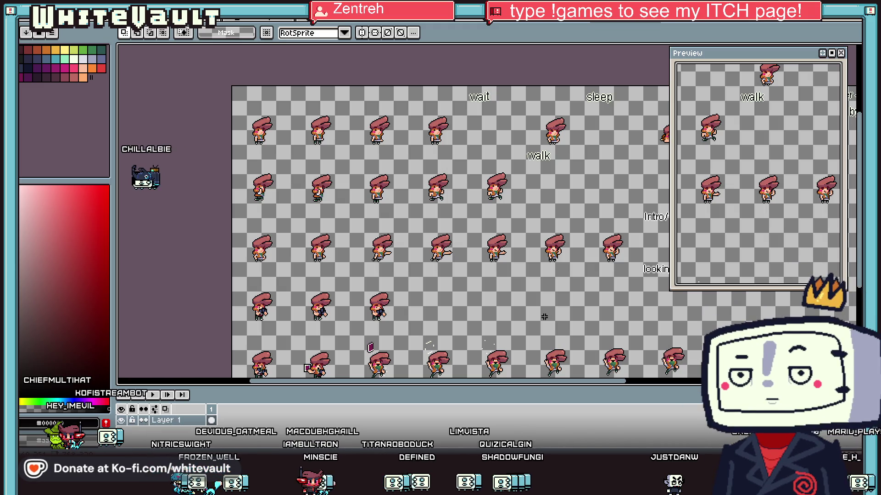
scroll(544, 316, "down", 1)
scroll(544, 317, "up", 1)
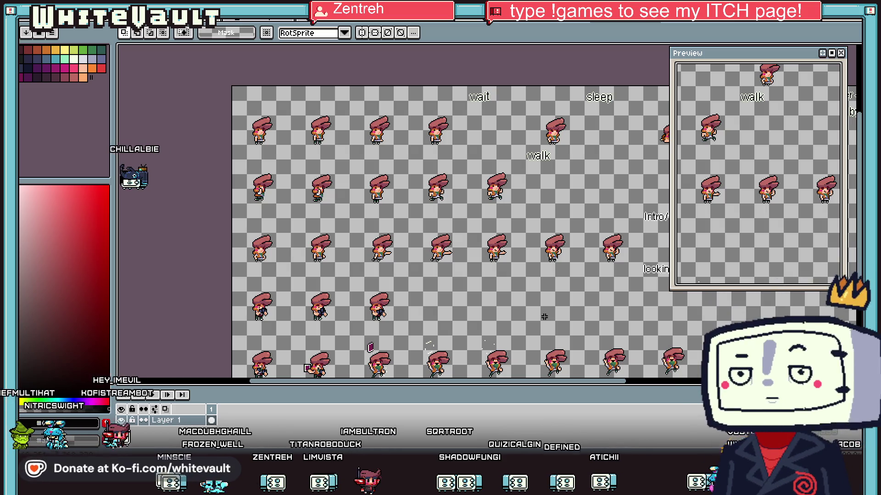
scroll(544, 317, "down", 1)
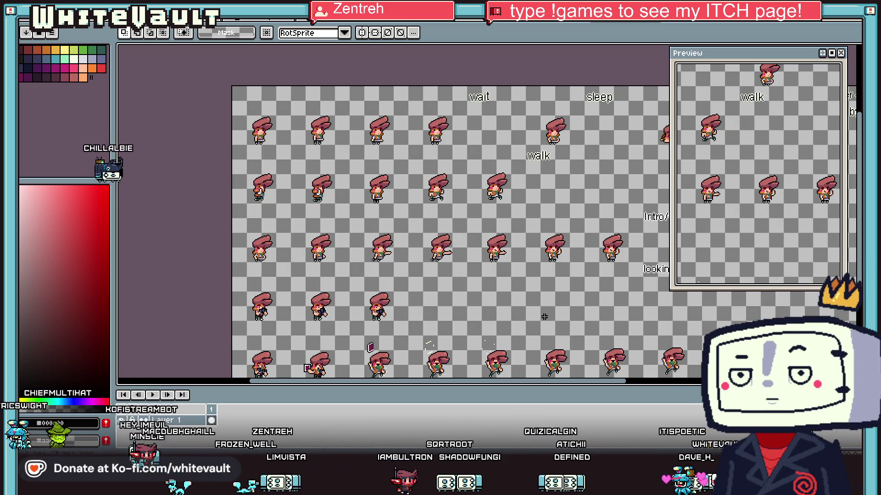
scroll(544, 317, "up", 1)
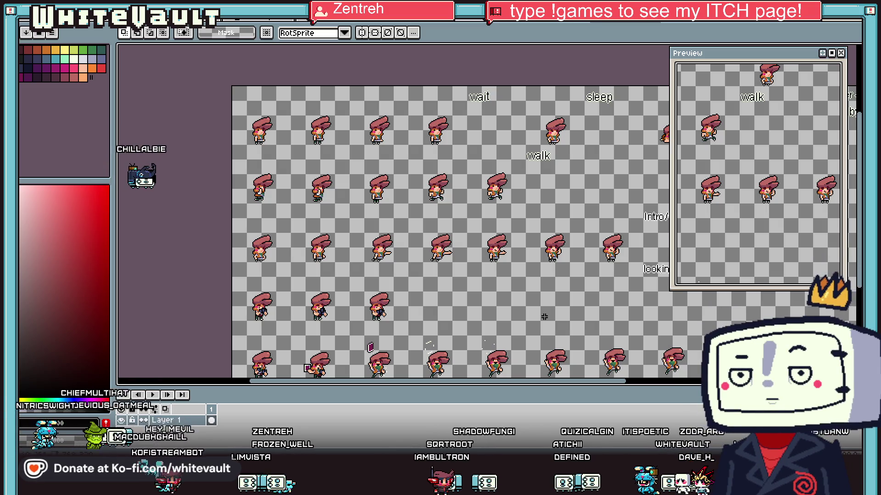
scroll(544, 317, "down", 1)
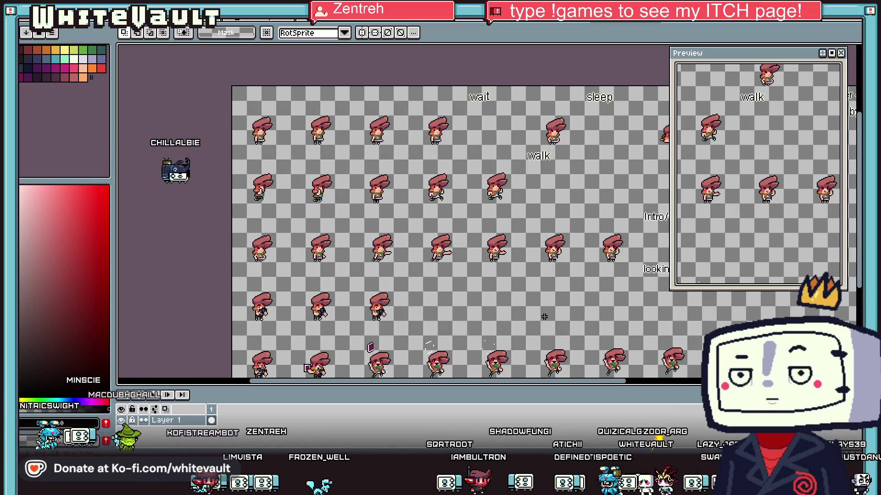
scroll(544, 317, "up", 1)
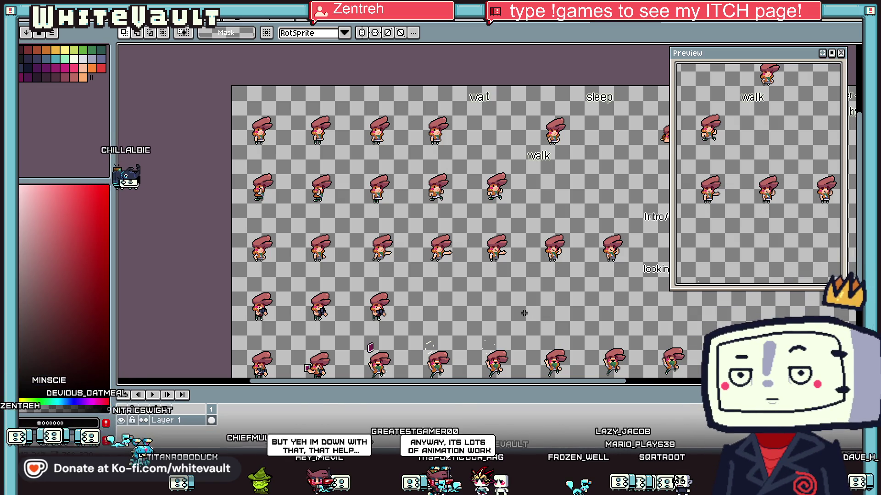
scroll(528, 320, "down", 2)
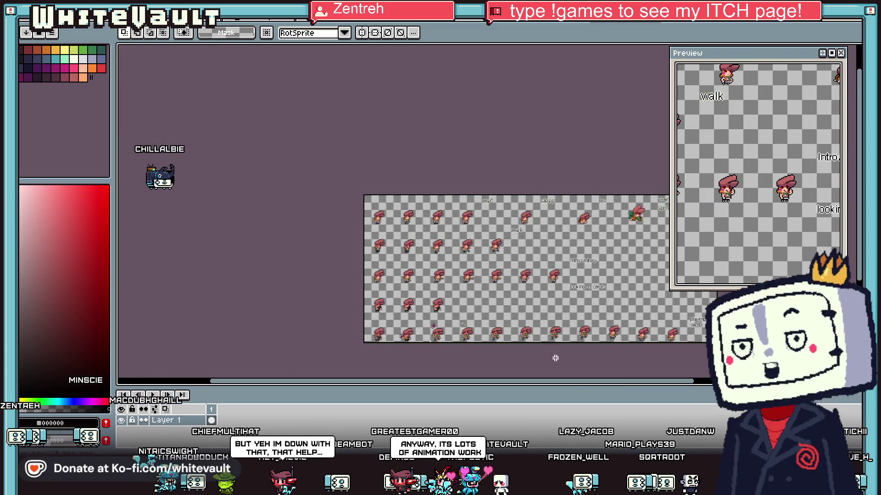
scroll(526, 292, "up", 2)
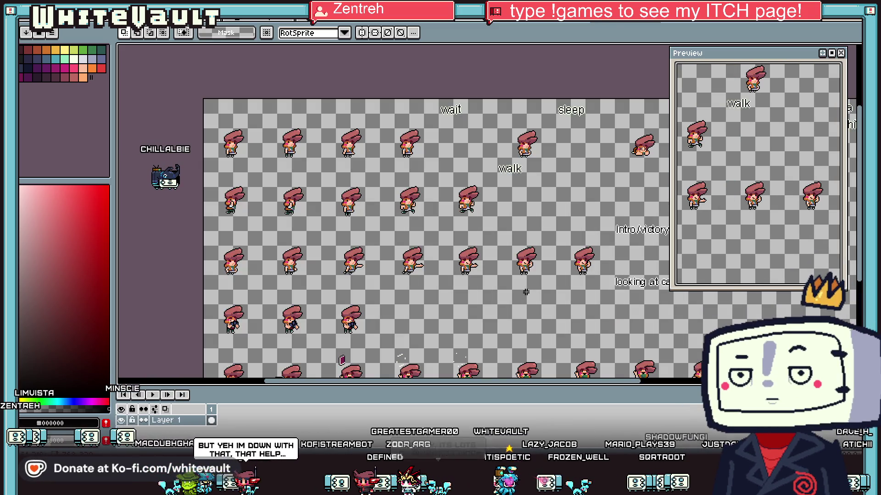
scroll(526, 292, "down", 2)
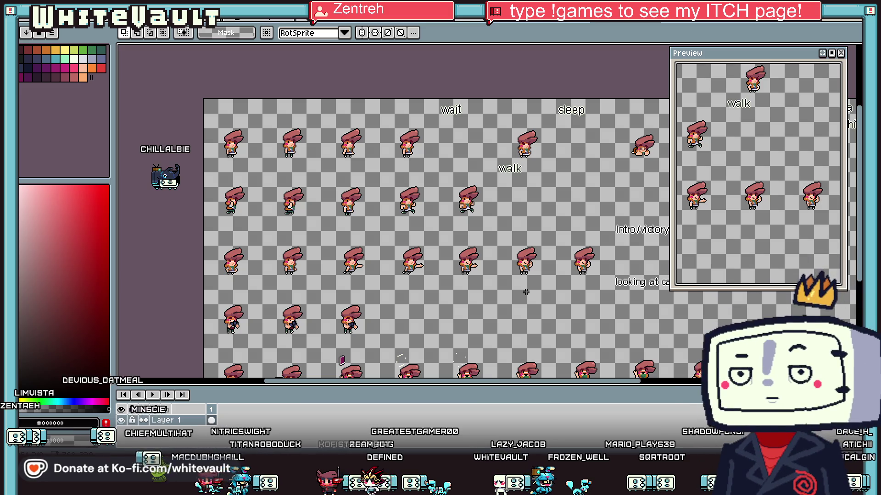
scroll(554, 273, "up", 2)
scroll(554, 274, "down", 2)
scroll(587, 254, "up", 2)
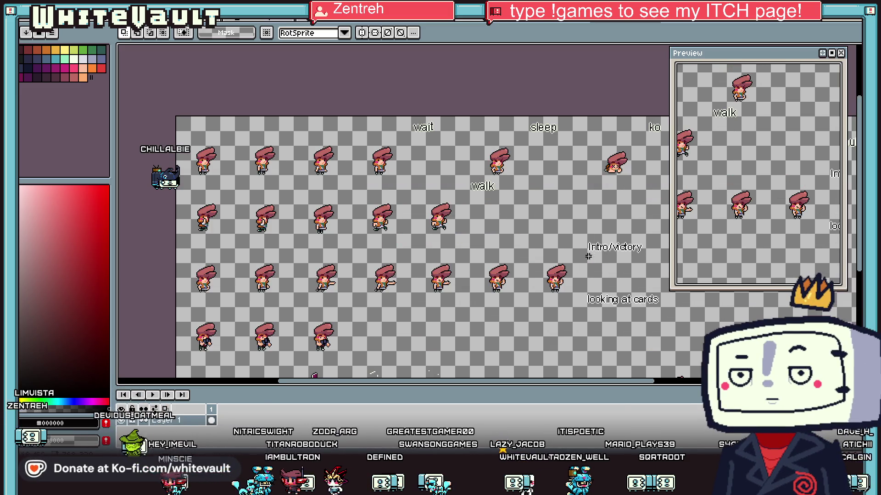
scroll(576, 291, "down", 2)
scroll(666, 254, "up", 2)
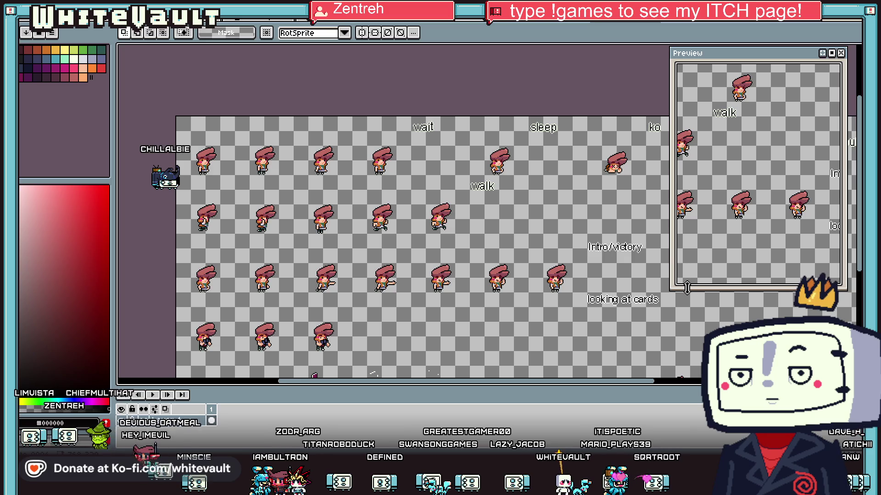
Step: Shrink the Preview panel to a thin strip to reveal more of the sheet
left_click_drag(687, 287, 696, 99)
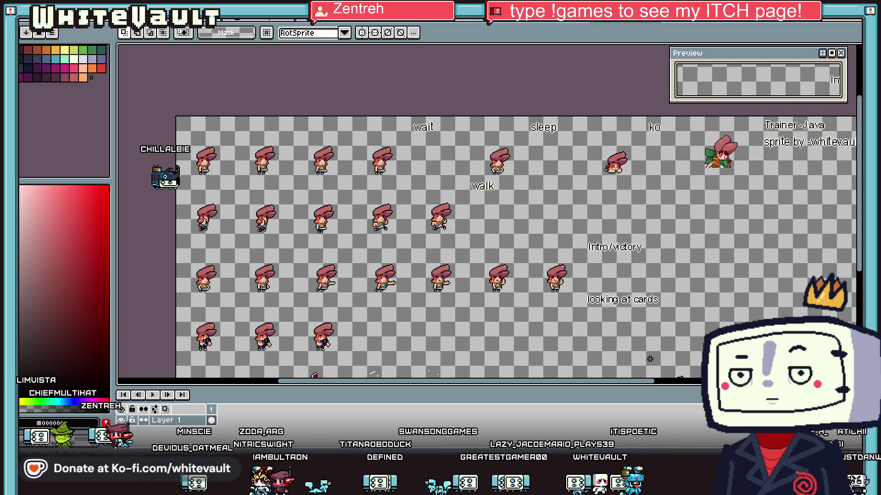
scroll(632, 317, "down", 2)
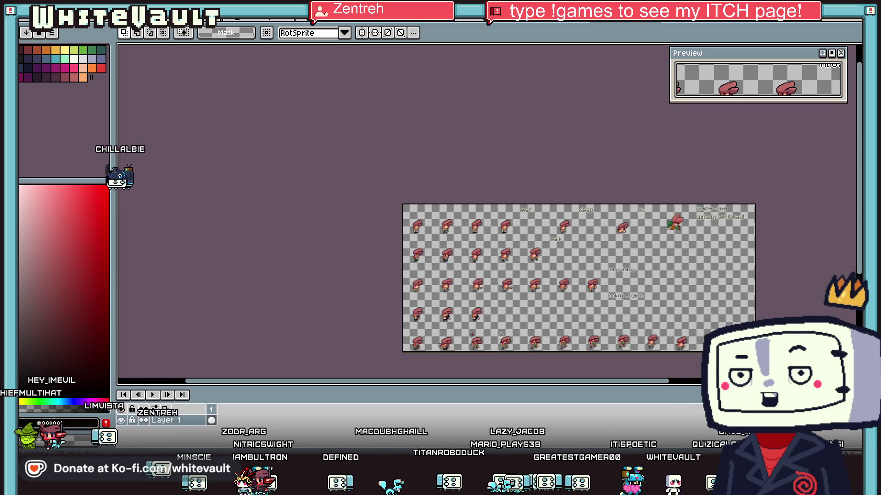
scroll(779, 293, "down", 1)
scroll(688, 308, "up", 2)
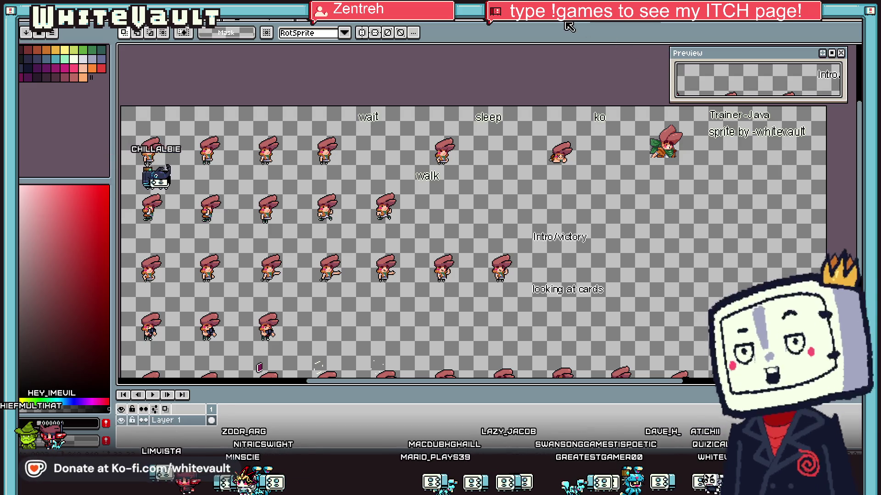
Step: Close Sprite-0003 without saving and zoom in on the trainer sheet
key("ctrl+w")
key("ctrl+w")
key("n")
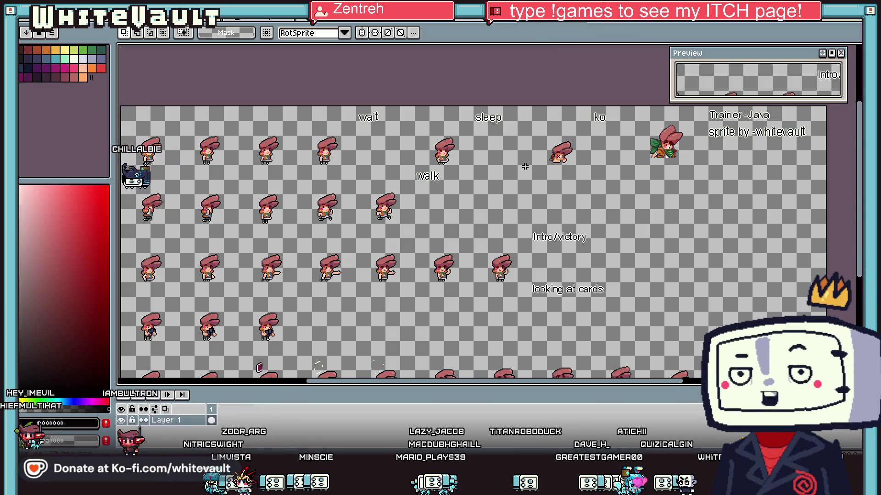
scroll(470, 181, "down", 2)
scroll(470, 182, "up", 2)
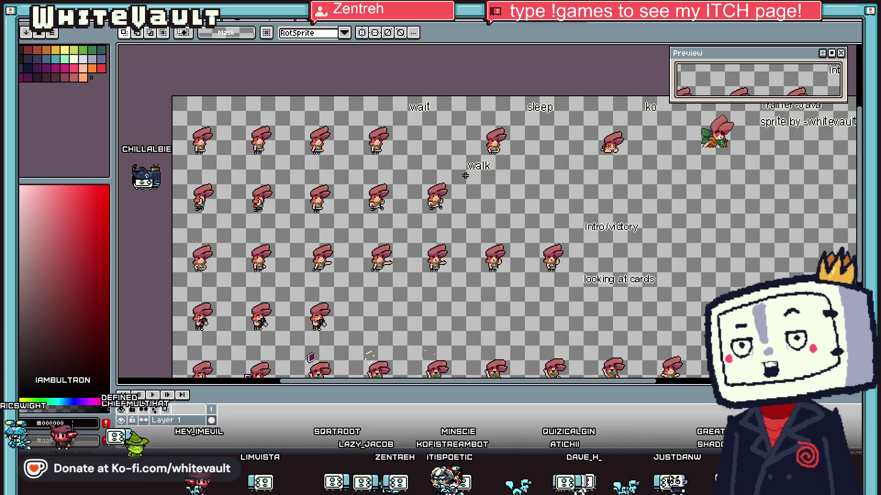
scroll(237, 131, "up", 2)
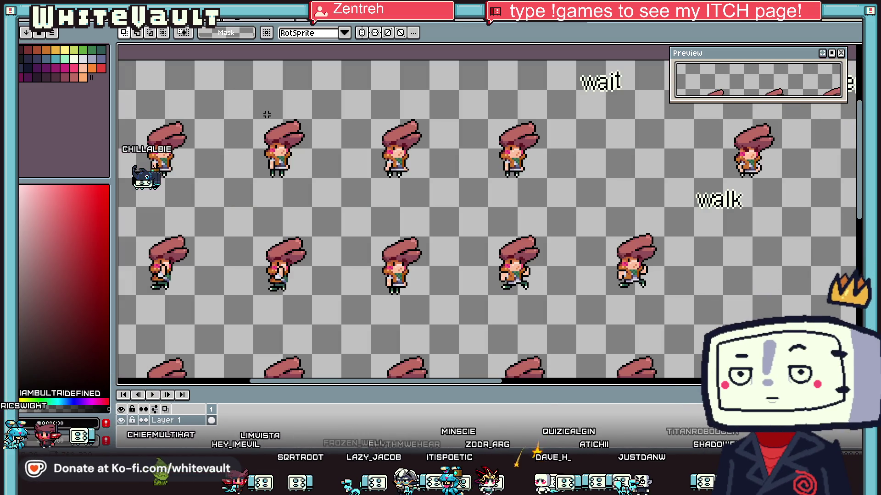
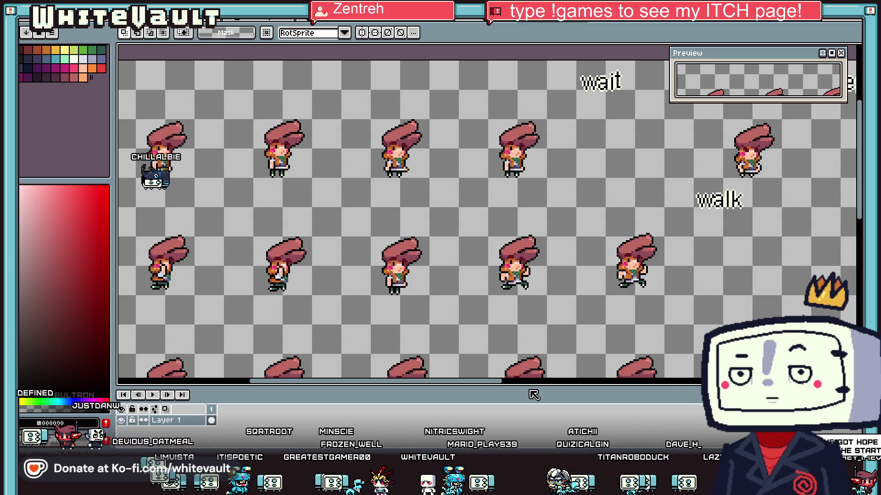
Step: Zoom and scroll across the character sheet, marquee-selecting the brown-haired sweater character and nearby sprites
scroll(511, 325, "down", 2)
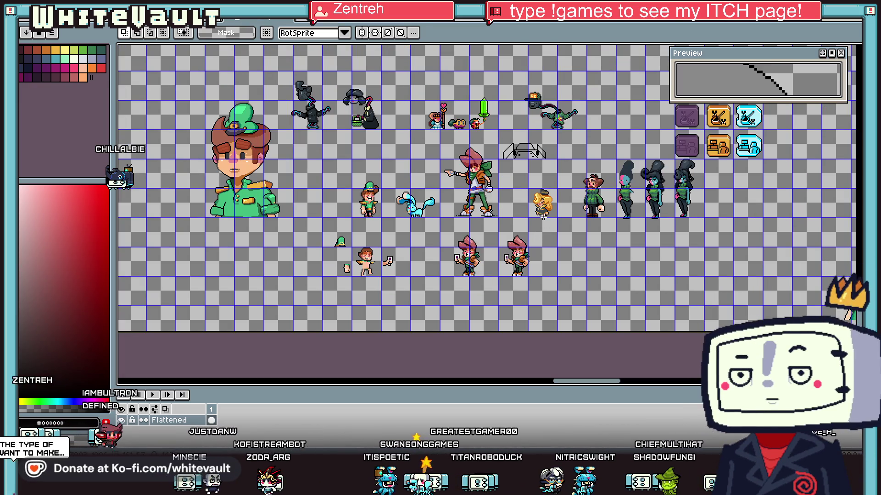
scroll(594, 215, "up", 2)
left_click_drag(548, 143, 614, 272)
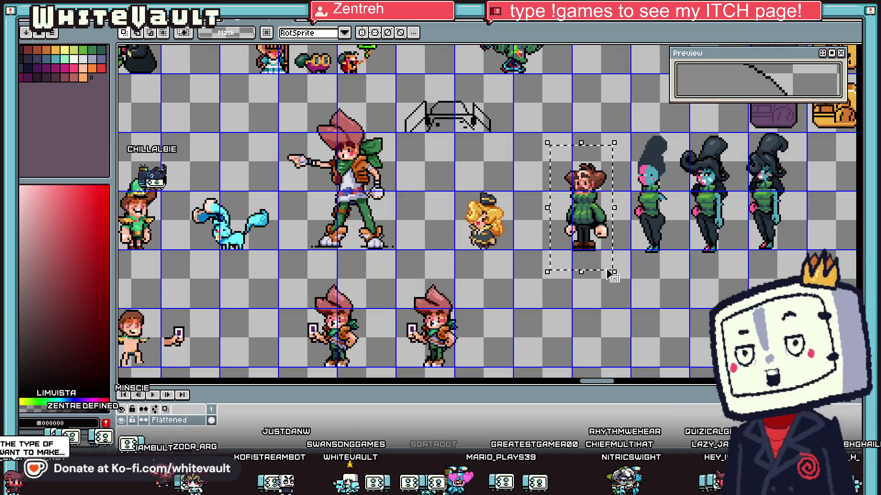
left_click_drag(611, 381, 665, 382)
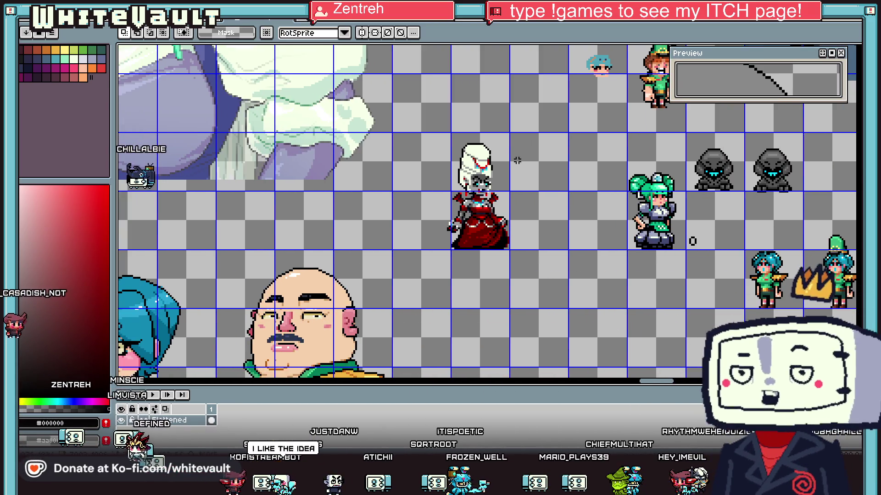
left_click_drag(424, 109, 535, 286)
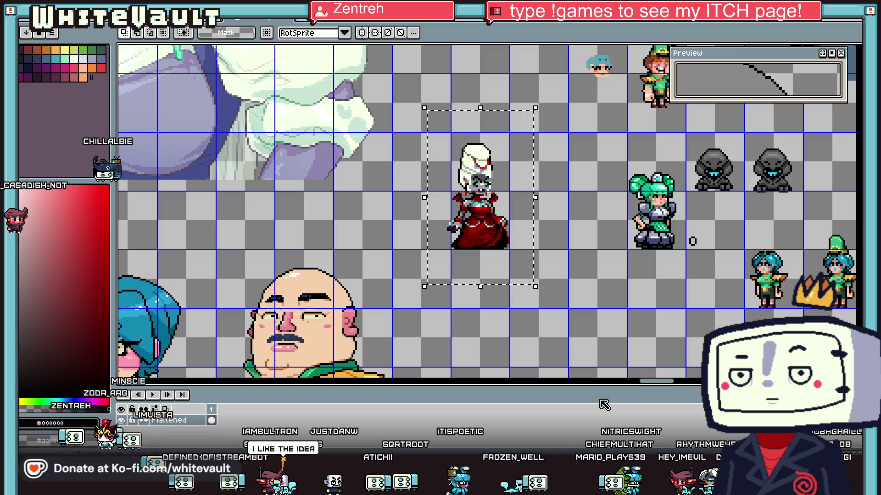
mouse_move(657, 383)
left_mouse_down()
mouse_move(592, 382)
mouse_move(581, 392)
left_mouse_up()
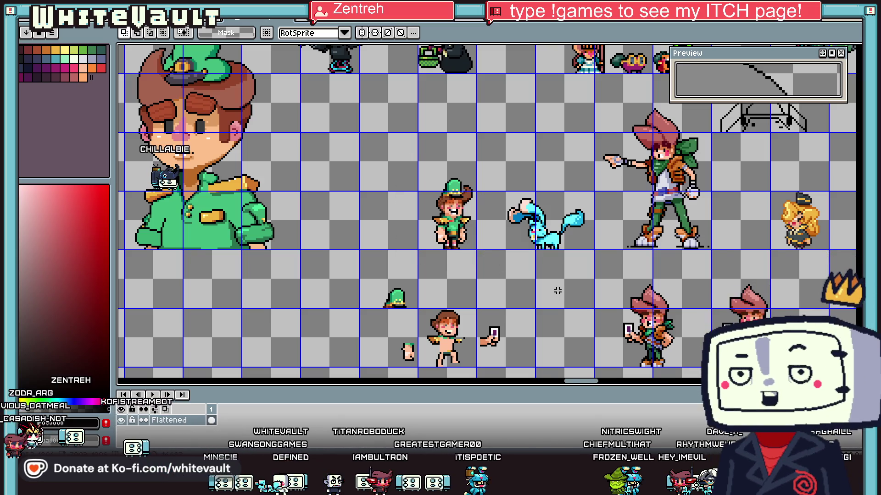
scroll(685, 224, "up", 3)
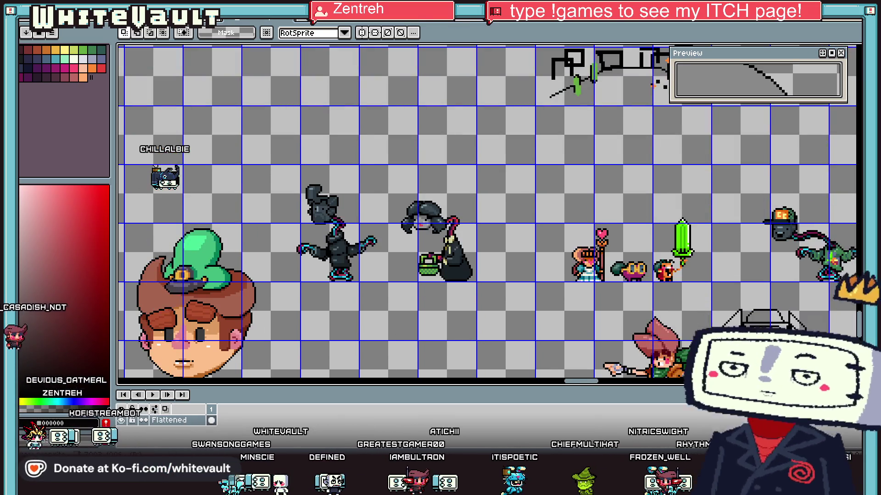
scroll(684, 224, "up", 1)
mouse_move(684, 225)
left_mouse_down()
mouse_move(621, 252)
mouse_move(617, 291)
left_mouse_up()
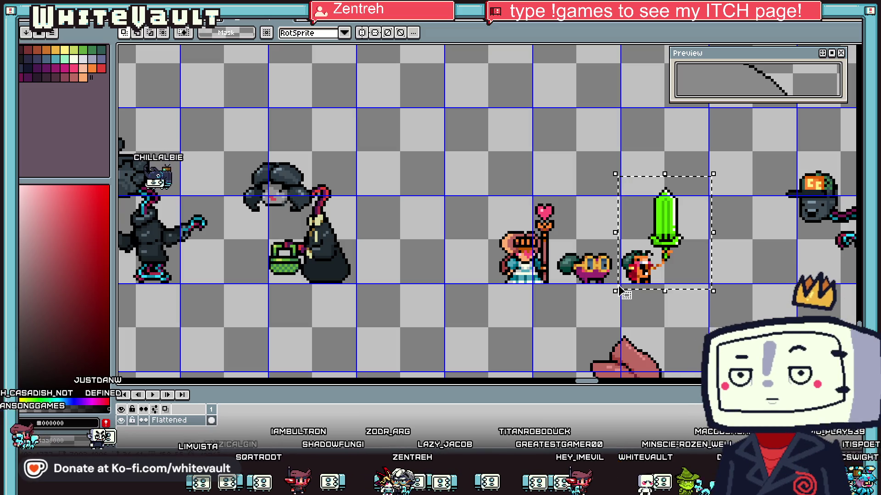
scroll(486, 121, "down", 2)
scroll(486, 121, "down", 1)
scroll(485, 122, "up", 1)
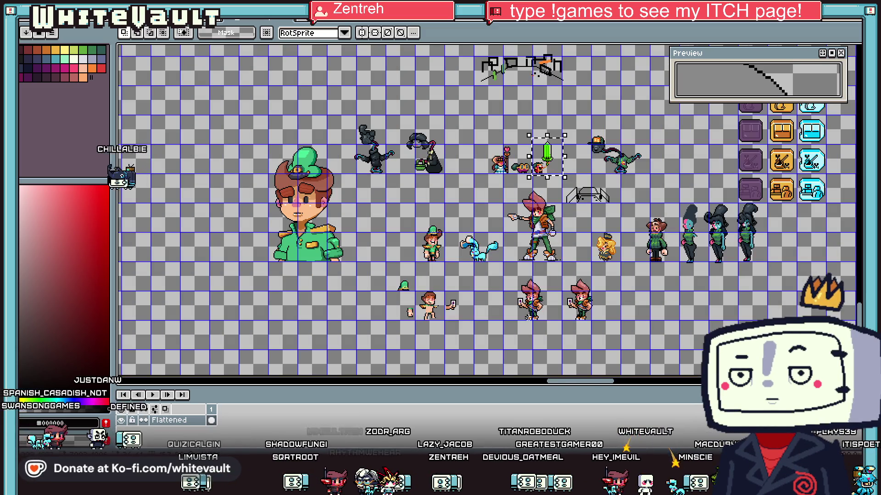
scroll(532, 319, "up", 1)
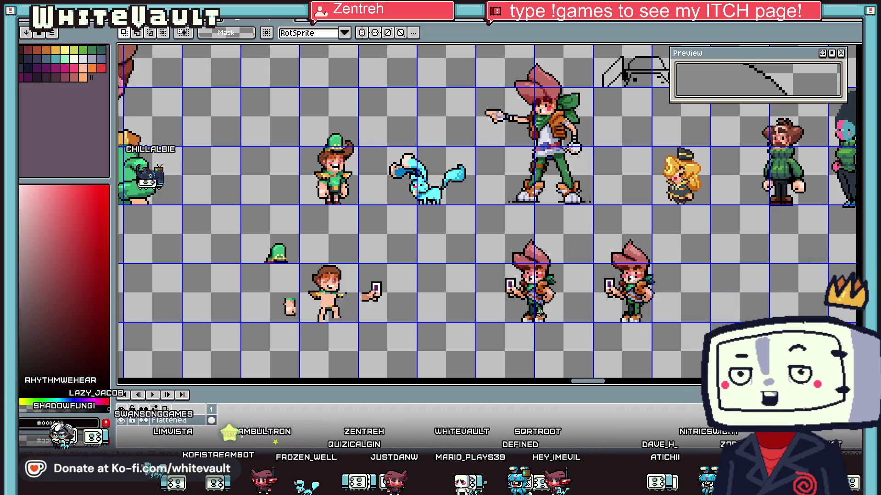
left_click_drag(338, 315, 335, 311)
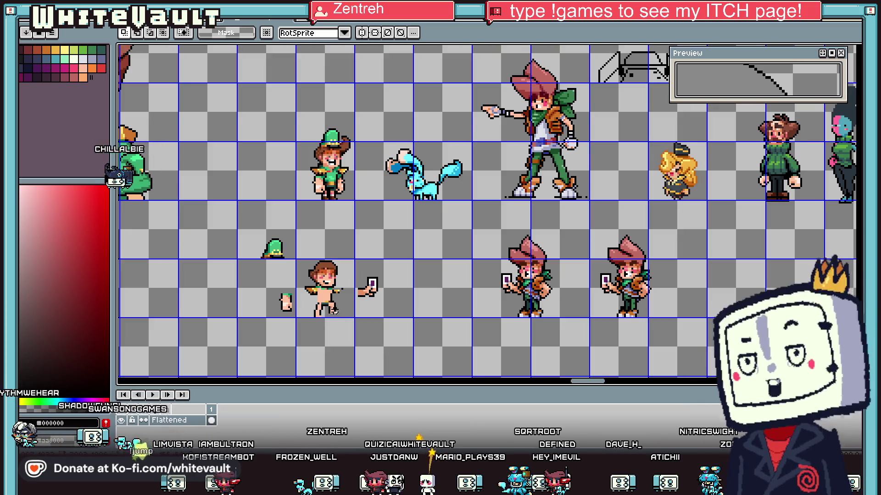
scroll(305, 117, "up", 2)
left_click_drag(266, 92, 414, 221)
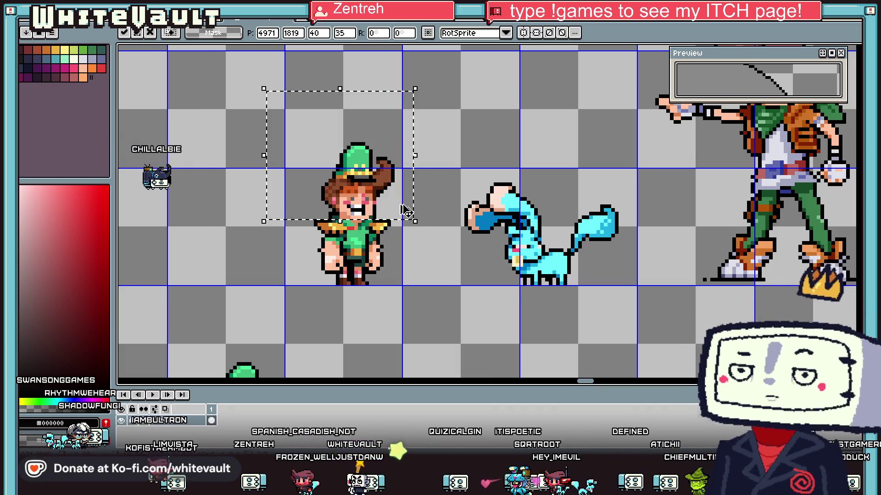
key("ctrl+Tab")
scroll(299, 232, "up", 2)
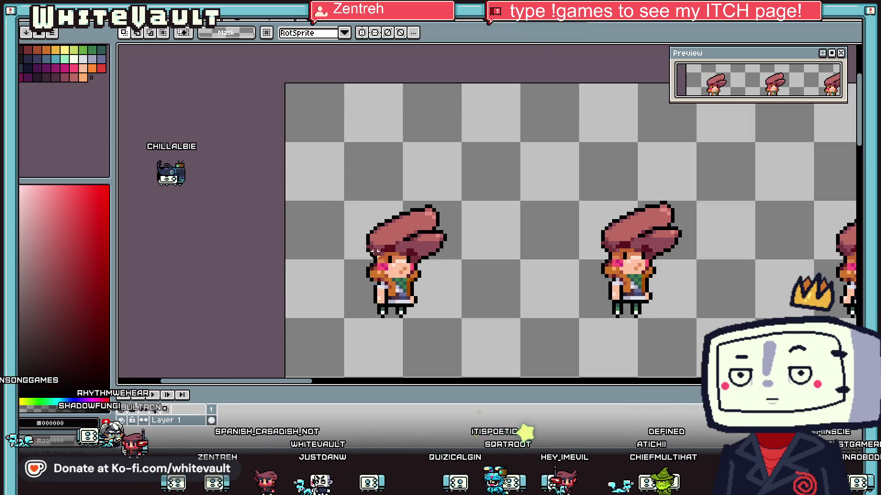
key("ctrl+v")
left_click_drag(507, 261, 399, 262)
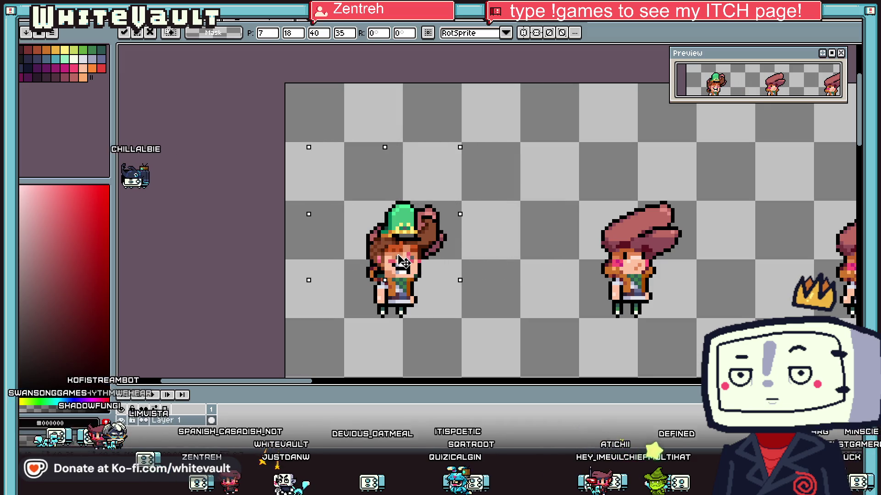
scroll(399, 262, "down", 2)
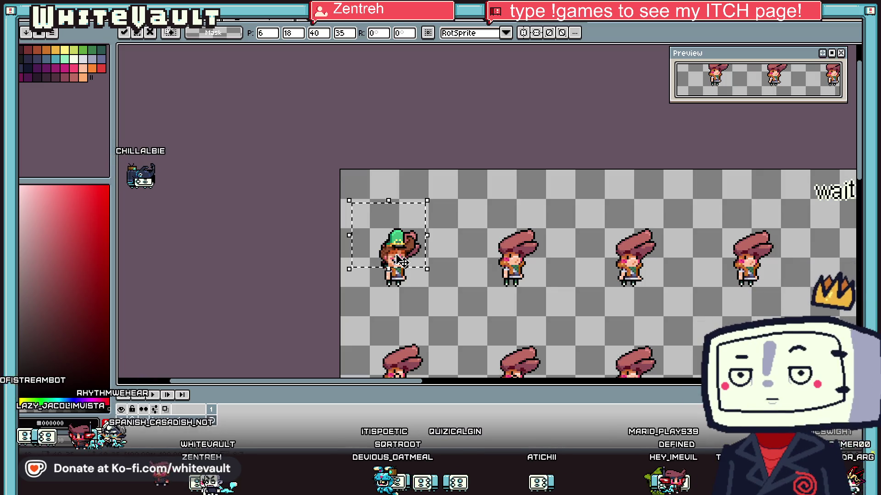
key("Escape")
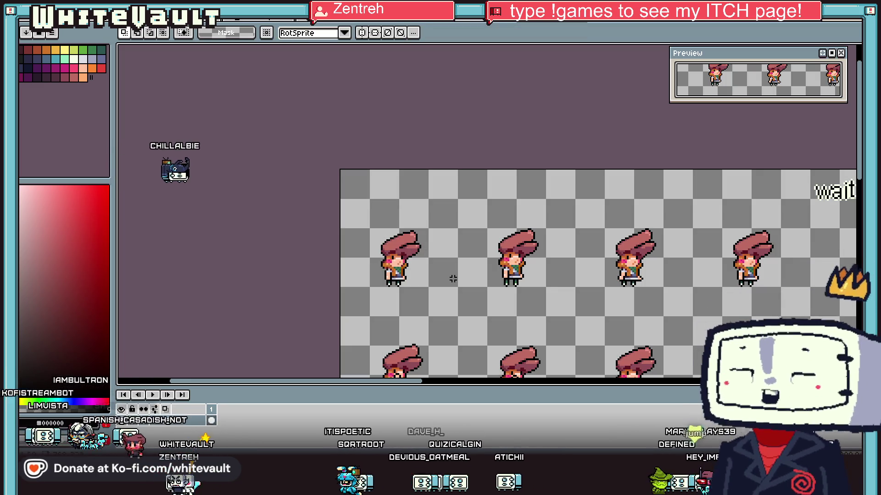
left_click_drag(358, 199, 439, 297)
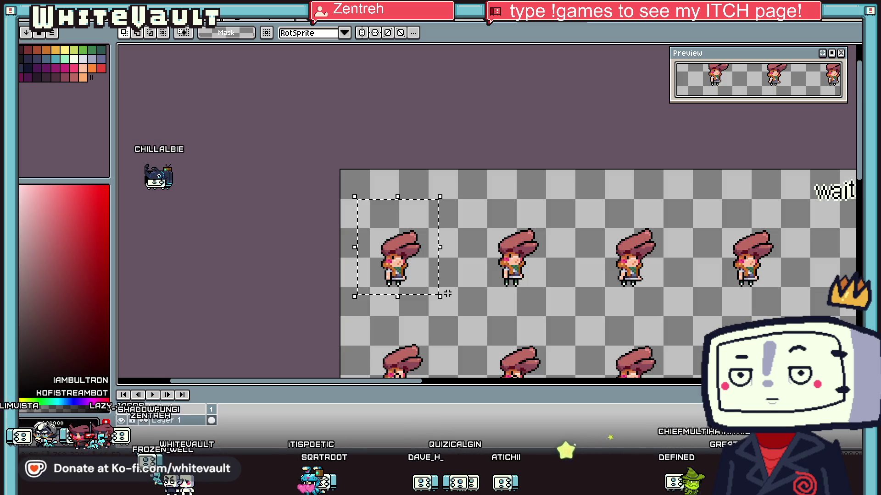
key("ctrl+Tab")
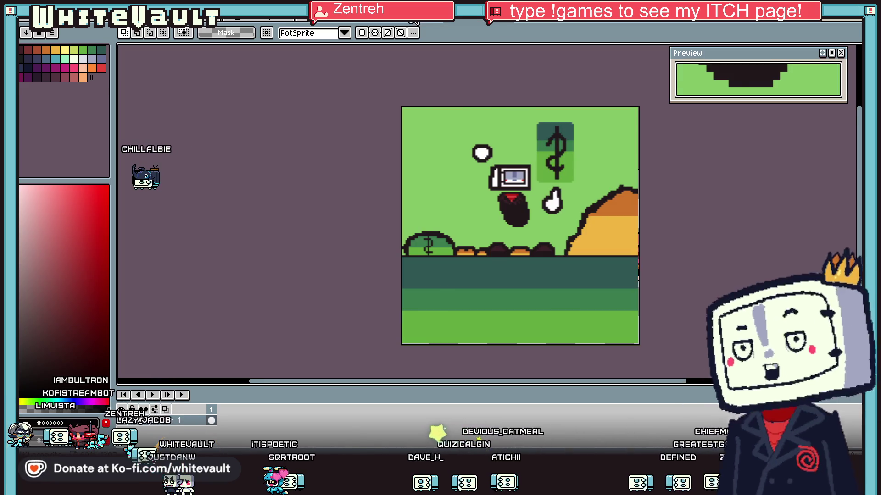
key("ctrl+Tab")
key("ctrl+Tab")
key("ctrl+Tab")
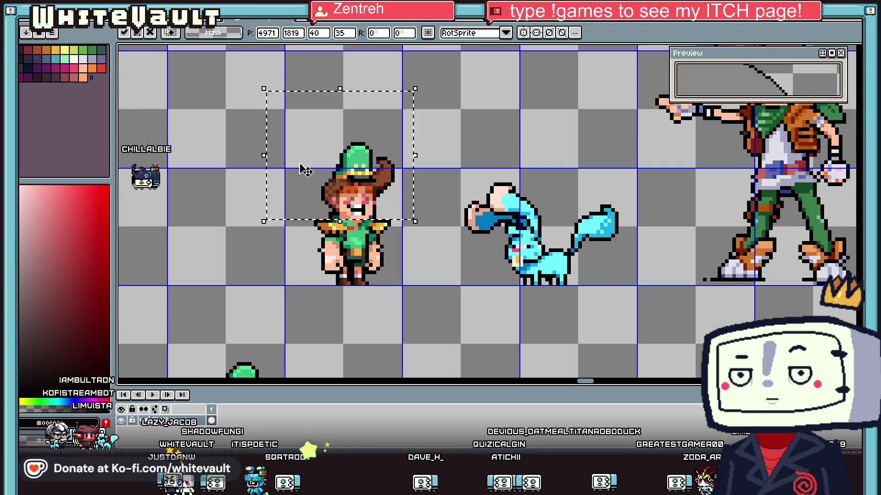
key("ctrl+Tab")
Step: Paste the red-haired girl sprite, drag it beside the green-hat character and deselect
key("ctrl+v")
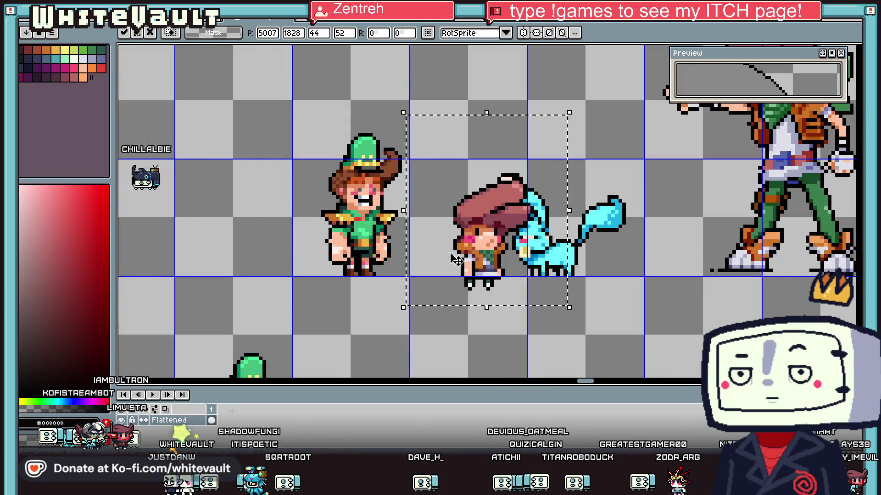
key("ctrl+Tab")
left_click_drag(123, 226, 383, 246)
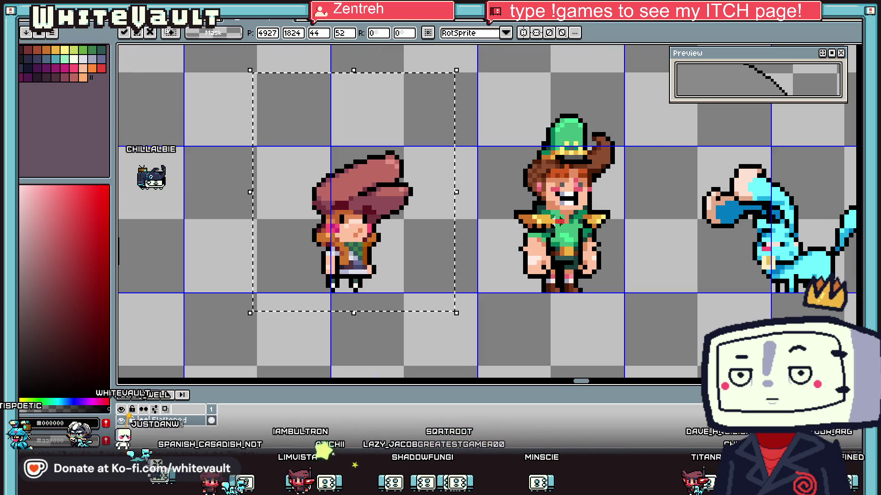
key("ctrl+d")
scroll(529, 202, "up", 1)
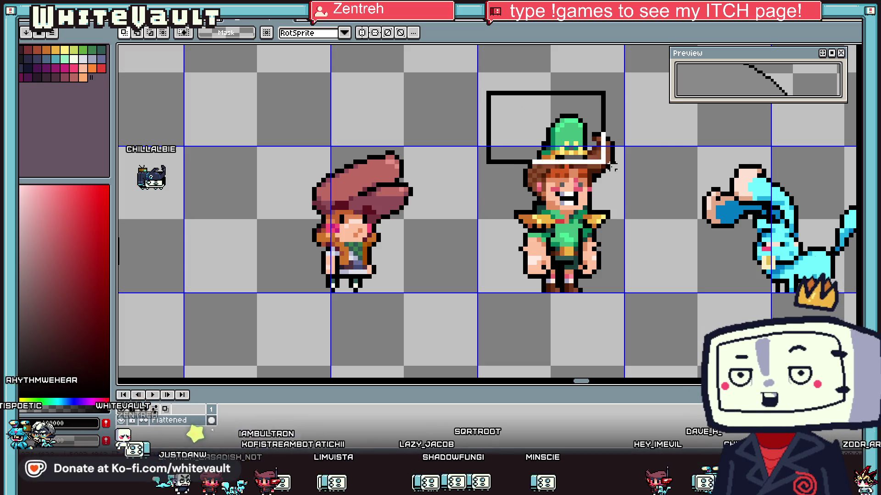
Step: Delete the girl's pink hat and replace it with the green-hat character's copied head
left_click_drag(580, 154, 669, 214)
mouse_move(276, 128)
left_mouse_down()
mouse_move(419, 193)
mouse_move(438, 223)
left_mouse_up()
key("Delete")
mouse_move(496, 64)
left_mouse_down()
mouse_move(635, 184)
mouse_move(635, 213)
mouse_move(407, 231)
mouse_move(408, 219)
left_mouse_up()
key("ctrl+c")
key("ctrl+v")
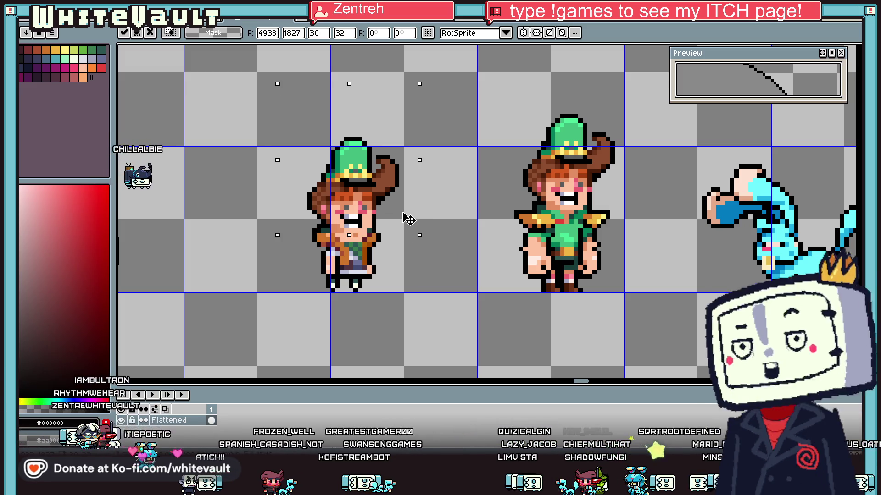
key("Return")
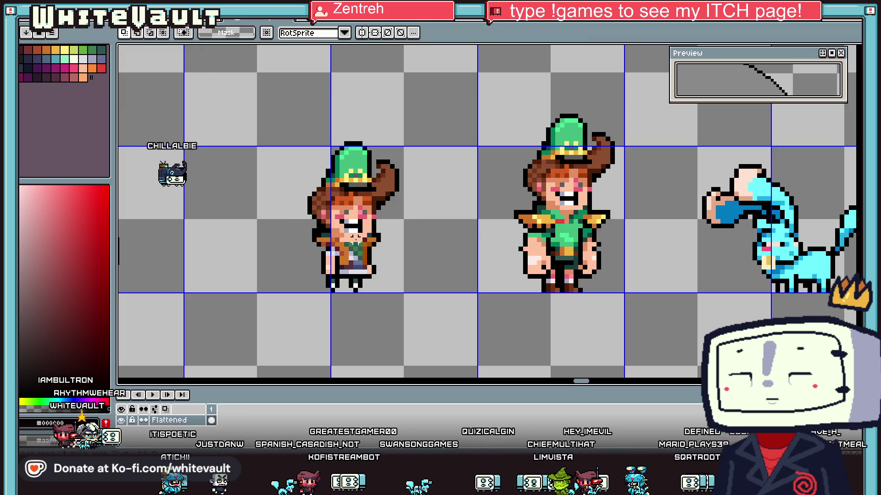
scroll(516, 212, "up", 1)
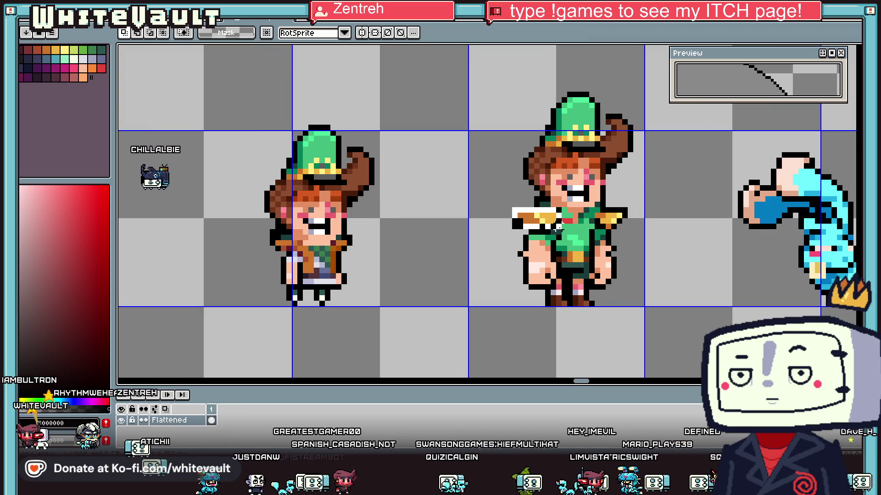
Step: Copy both gold epaulettes onto the girl's shoulders, then pick mid-green with the Pencil
left_click_drag(558, 235, 307, 255)
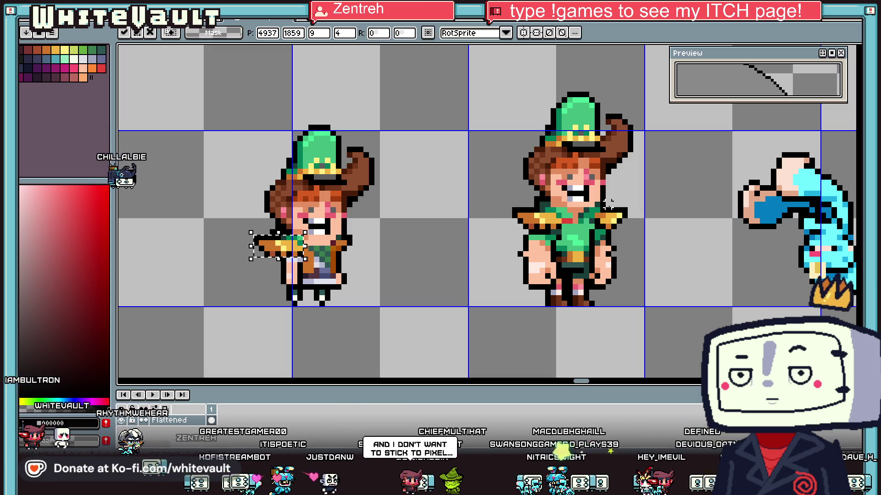
left_click_drag(608, 221, 570, 254)
left_click_drag(380, 260, 372, 252)
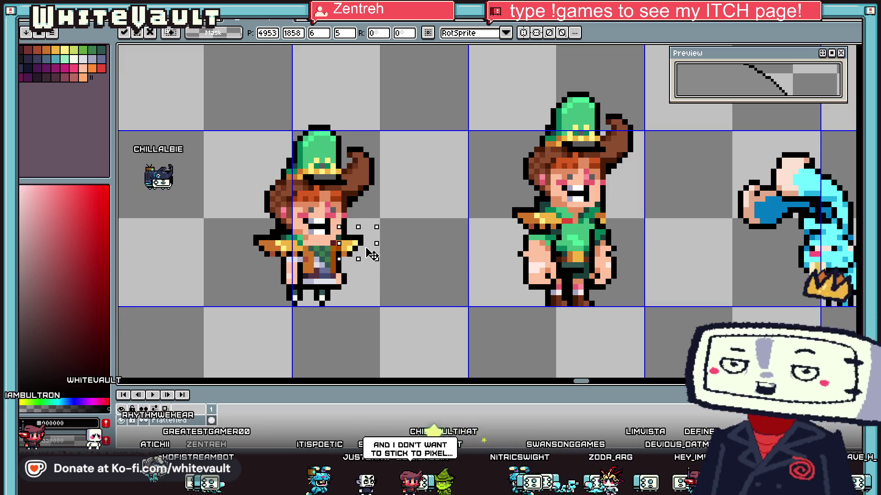
left_click(283, 232)
scroll(283, 232, "up", 3)
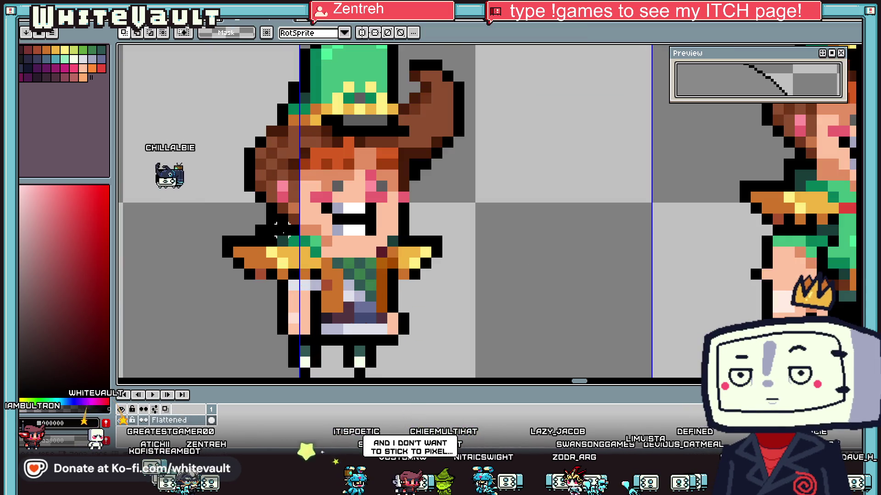
scroll(406, 256, "down", 2)
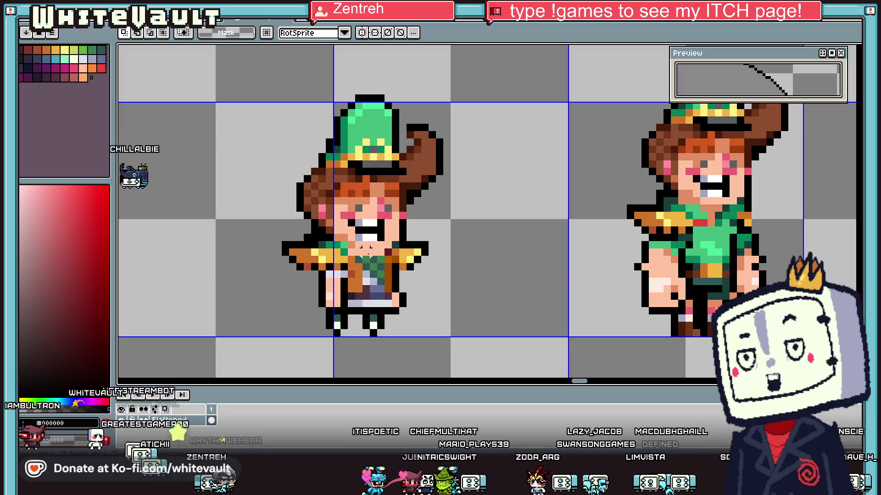
key("b")
left_click(352, 257, "alt")
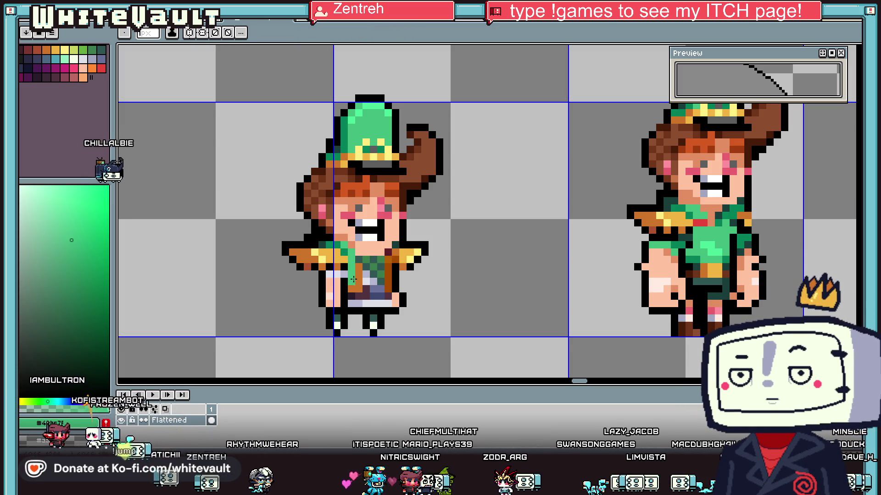
Step: Retouch the chest in mid-green, paint the chibi's belt gold, and sample orange and dark brown
left_click_drag(380, 275, 376, 268)
left_click(351, 279, "alt")
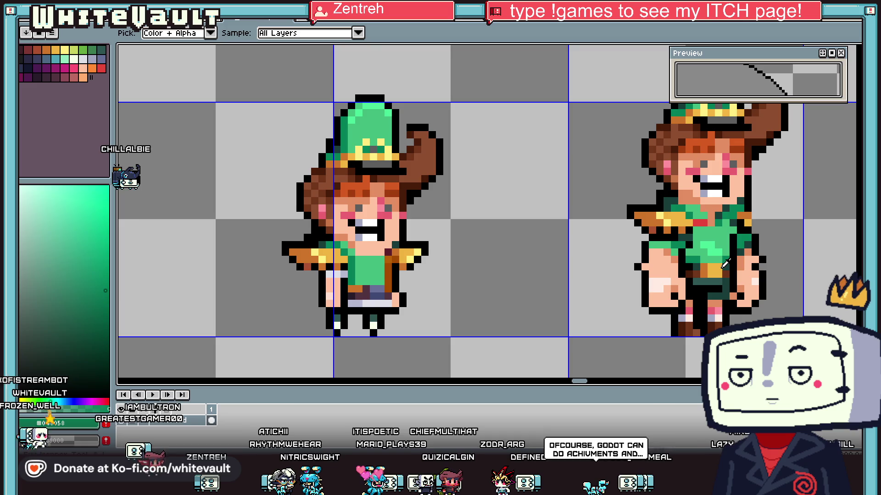
left_click(382, 287, "alt")
left_click_drag(365, 279, 376, 281)
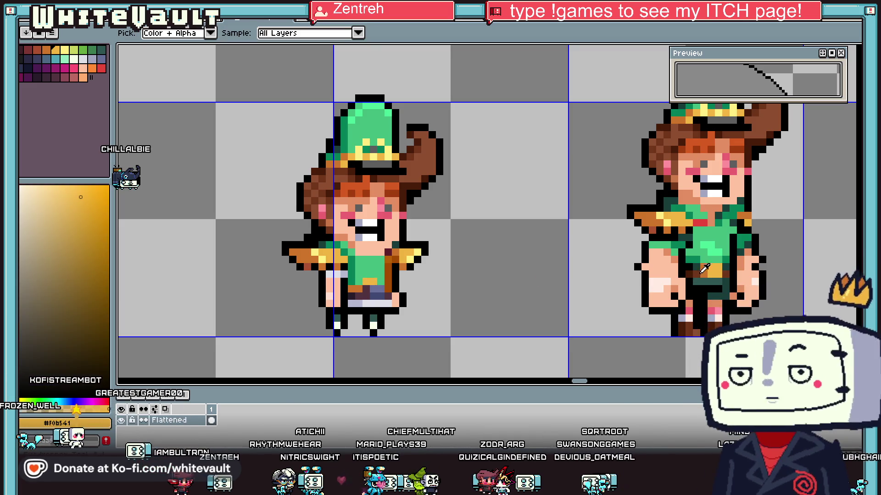
left_click(357, 283, "alt")
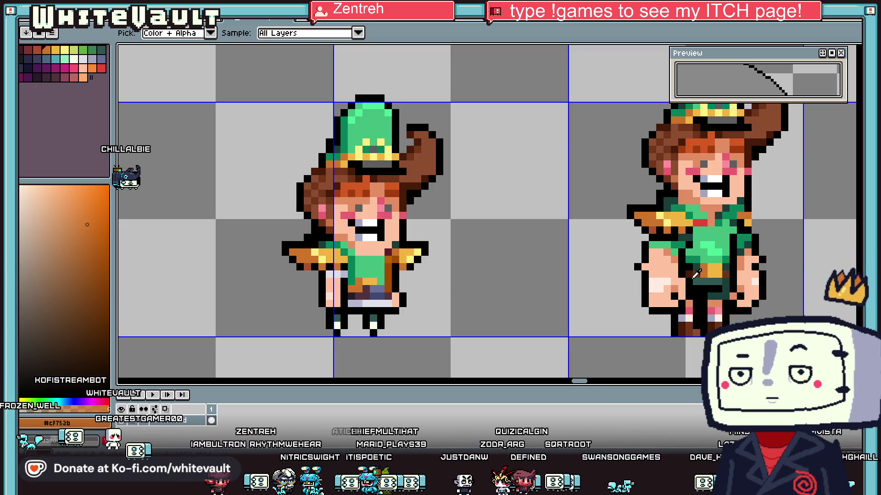
left_click(389, 277, "alt")
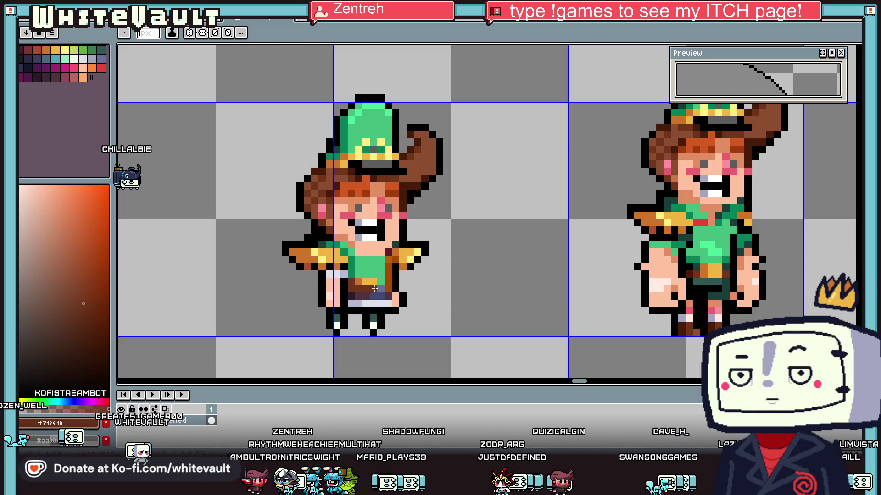
key("alt")
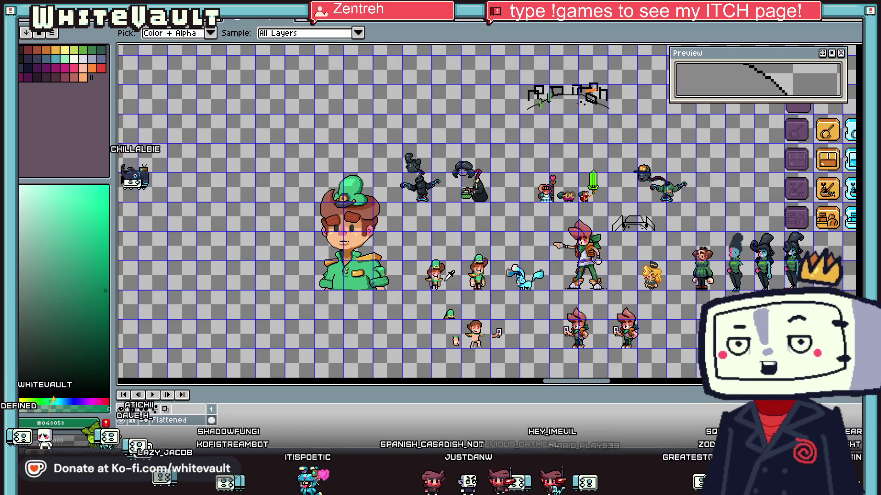
Step: Outline the chibi's right shoulder in black and add a yellow highlight pixel on the pad
scroll(434, 271, "up", 2)
scroll(579, 266, "up", 2)
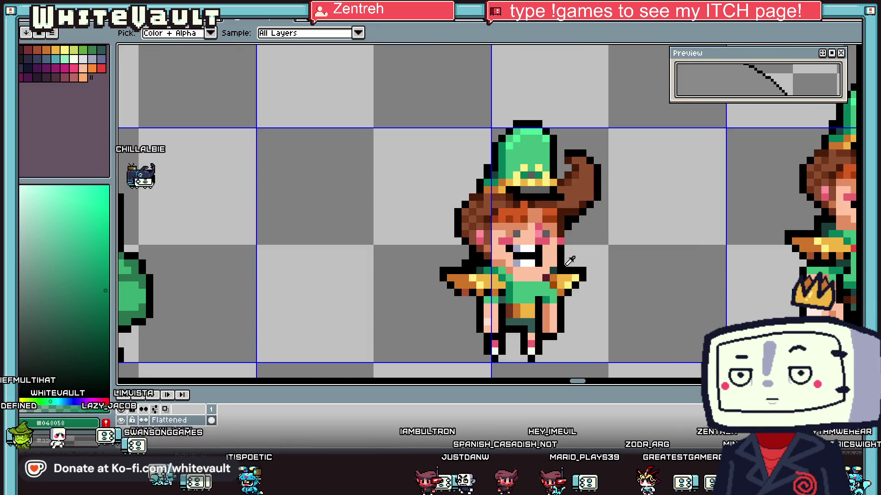
scroll(555, 275, "up", 2)
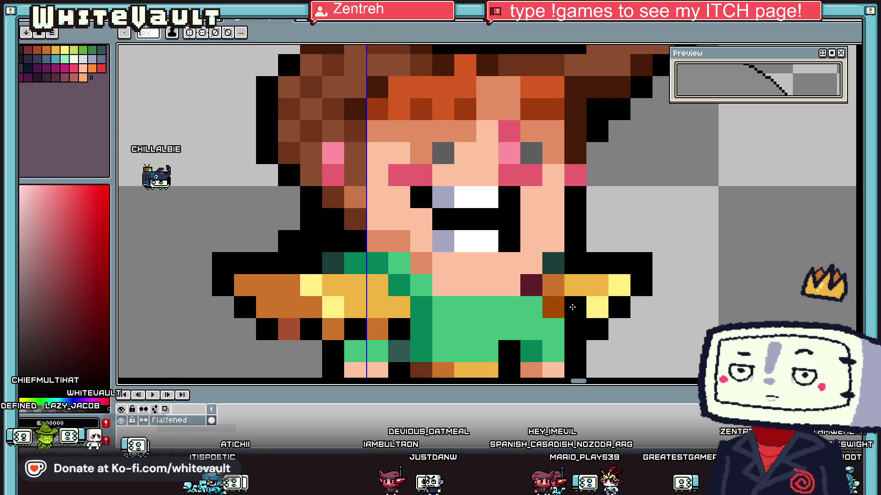
left_click_drag(570, 346, 558, 278)
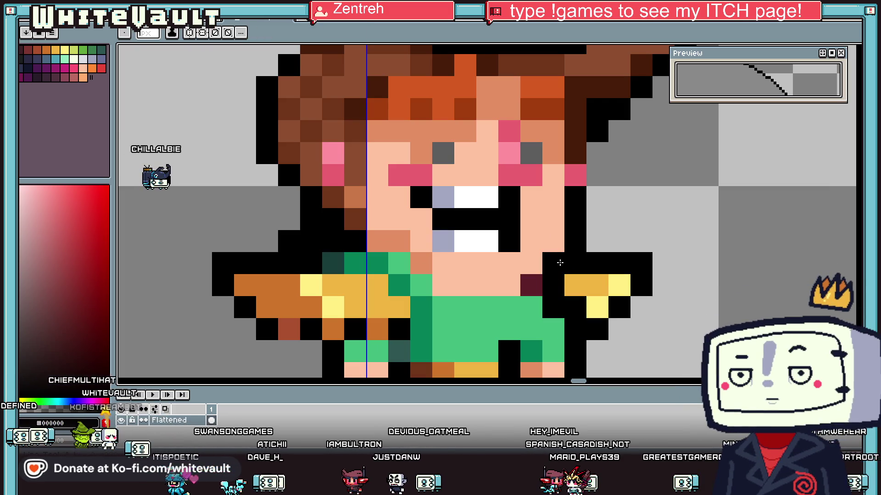
left_click(533, 348)
scroll(587, 326, "down", 5)
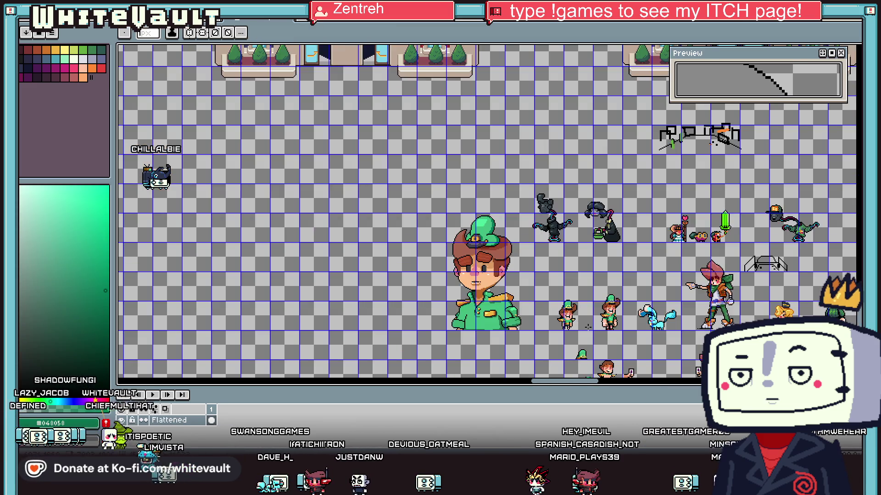
scroll(571, 316, "up", 5)
left_click(550, 314)
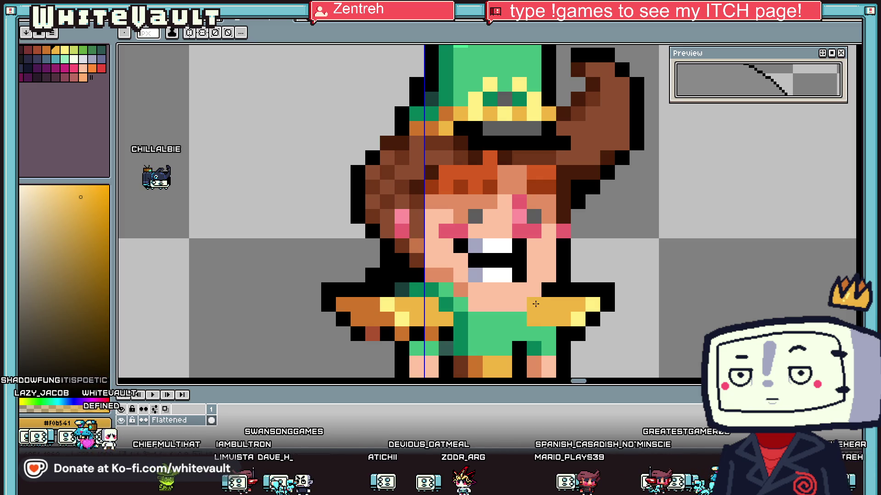
left_click(549, 290)
left_click(478, 305)
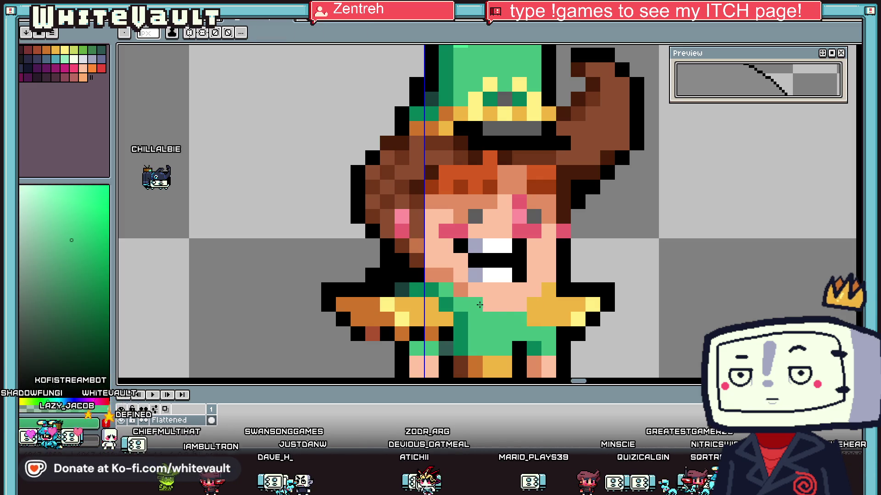
scroll(519, 304, "down", 5)
scroll(547, 314, "up", 3)
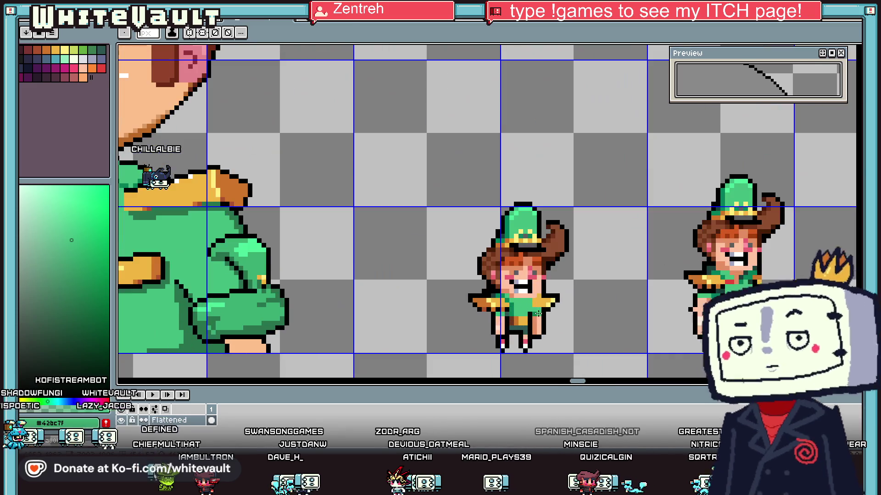
scroll(591, 289, "down", 4)
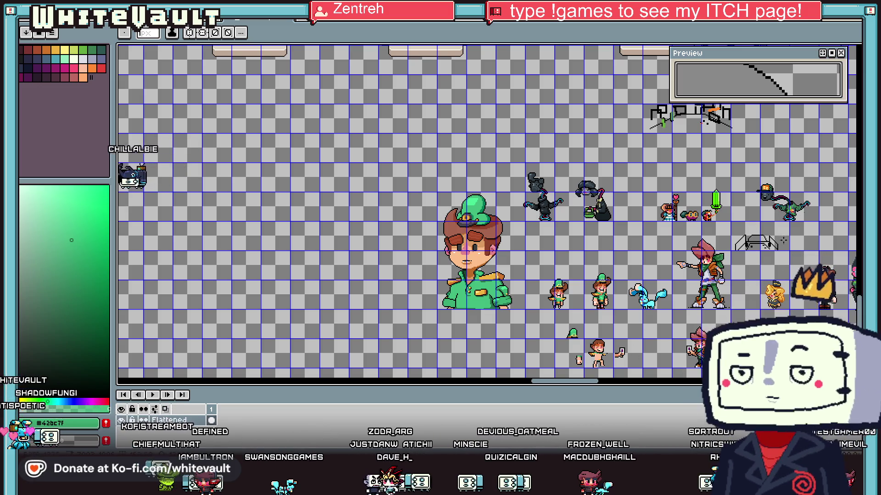
Step: Marquee-select the blue creature and place a copy of it on the row below
scroll(798, 261, "up", 2)
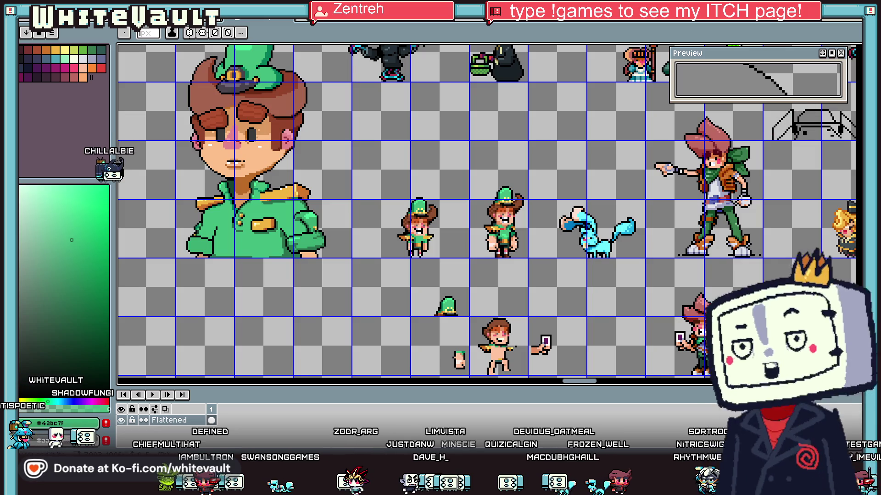
left_click(857, 50)
scroll(590, 347, "down", 2)
scroll(590, 348, "up", 2)
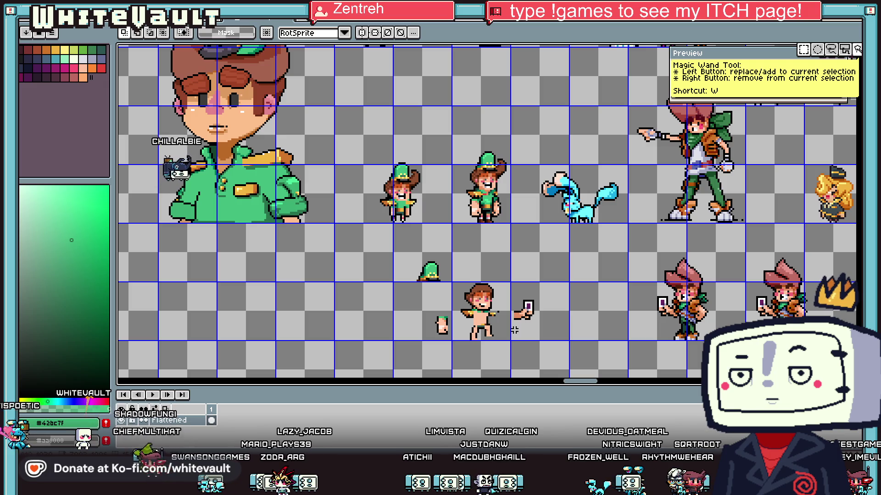
scroll(733, 271, "up", 2)
scroll(733, 271, "down", 2)
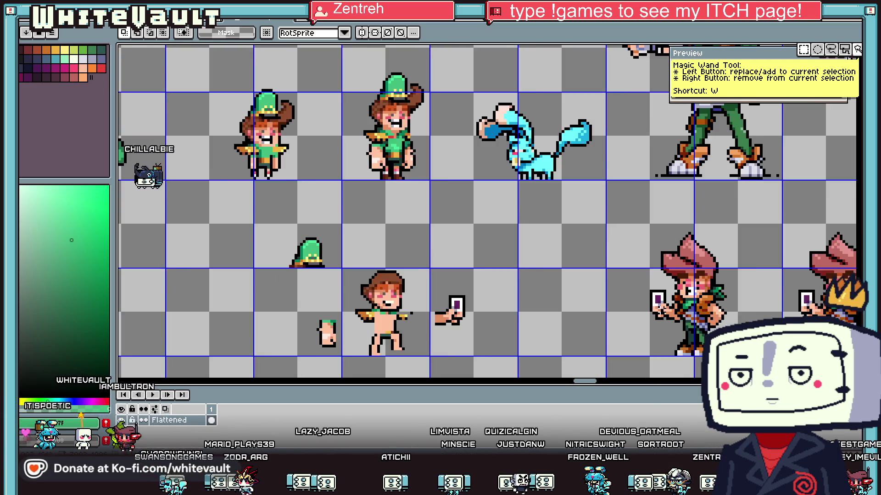
scroll(645, 246, "down", 2)
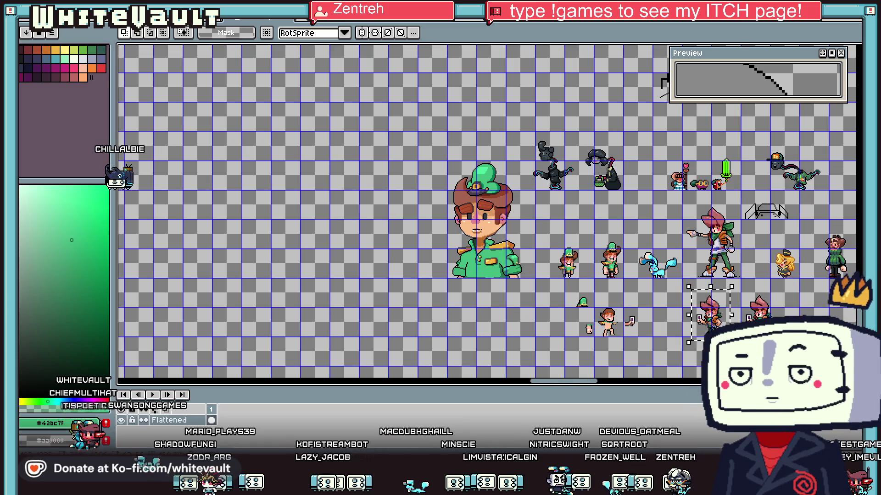
scroll(660, 270, "up", 2)
left_click_drag(587, 203, 699, 293)
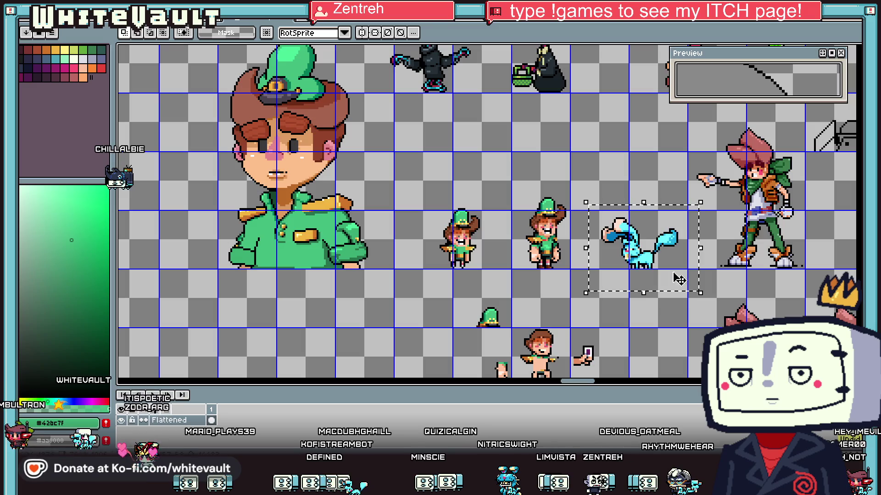
left_click(656, 252)
left_click_drag(656, 252, 690, 243)
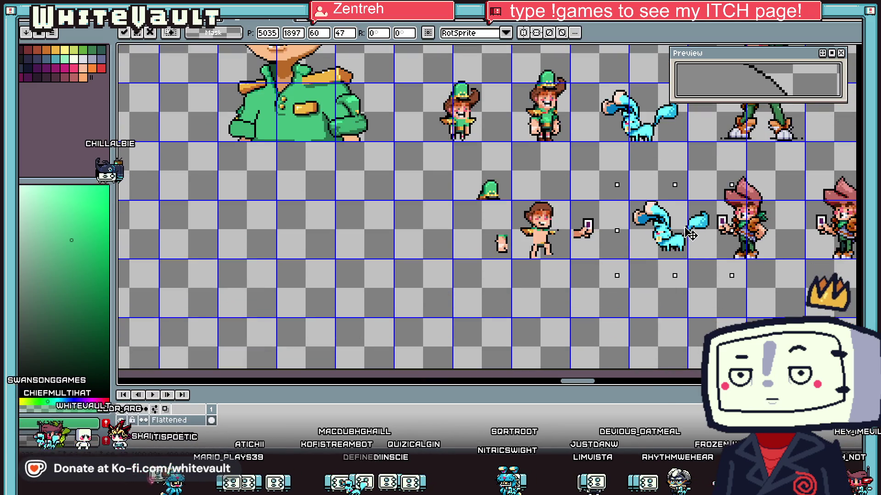
left_click(736, 297)
mouse_move(622, 196)
left_mouse_down()
mouse_move(712, 282)
mouse_move(698, 274)
left_mouse_up()
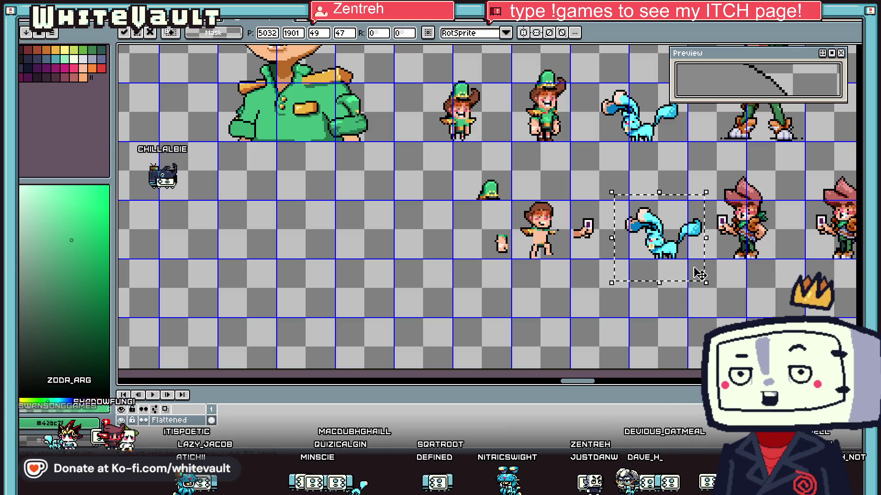
left_click(688, 293)
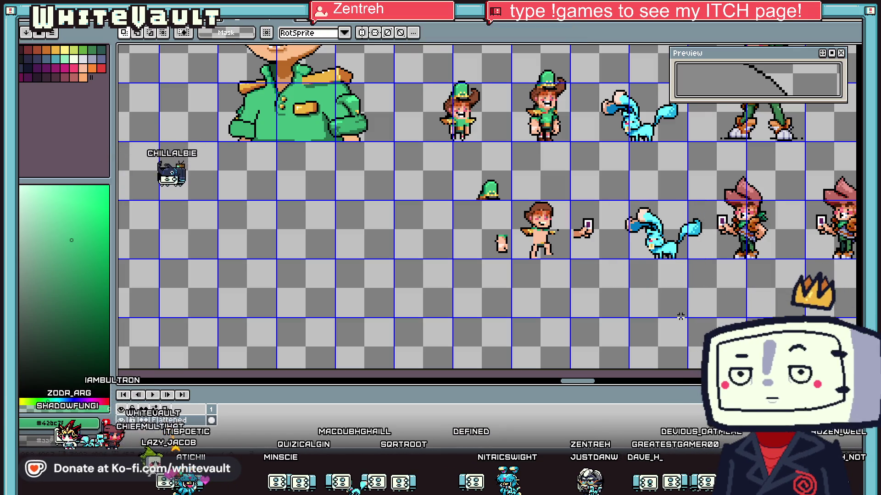
Step: Erase the loose hat, small figure and card hand from the sheet
scroll(688, 293, "down", 1)
scroll(699, 274, "up", 1)
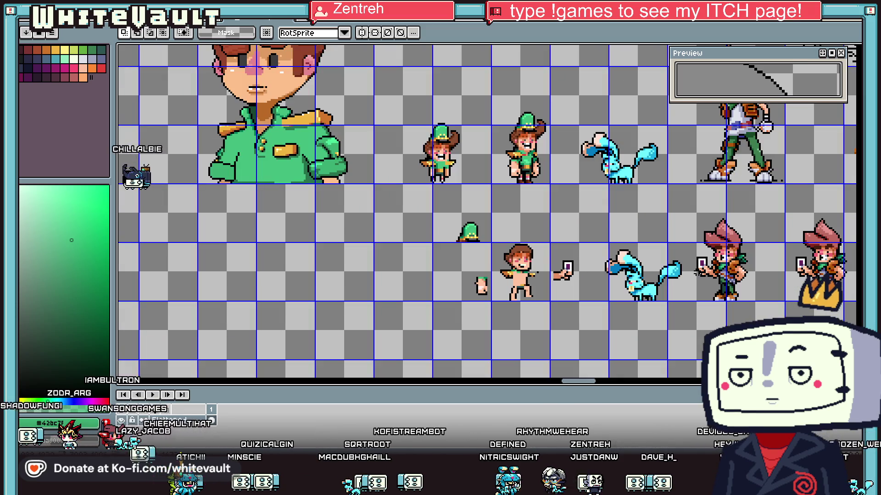
left_click_drag(435, 213, 574, 318)
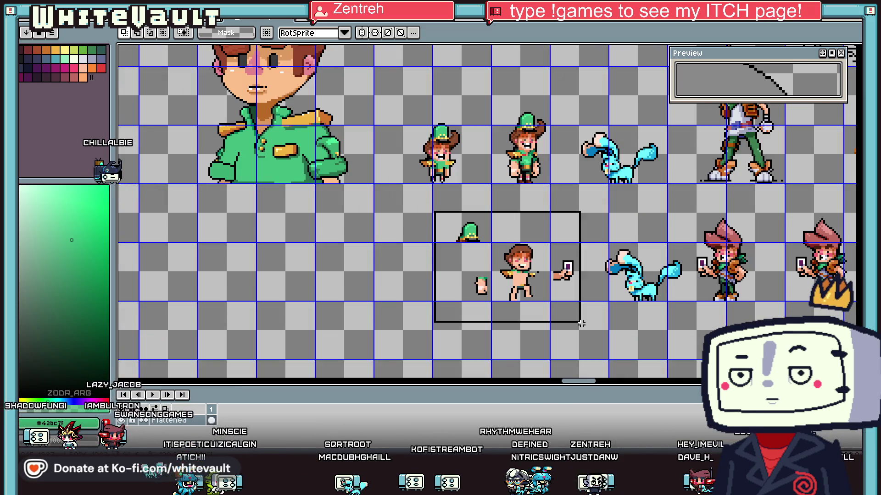
key("Delete")
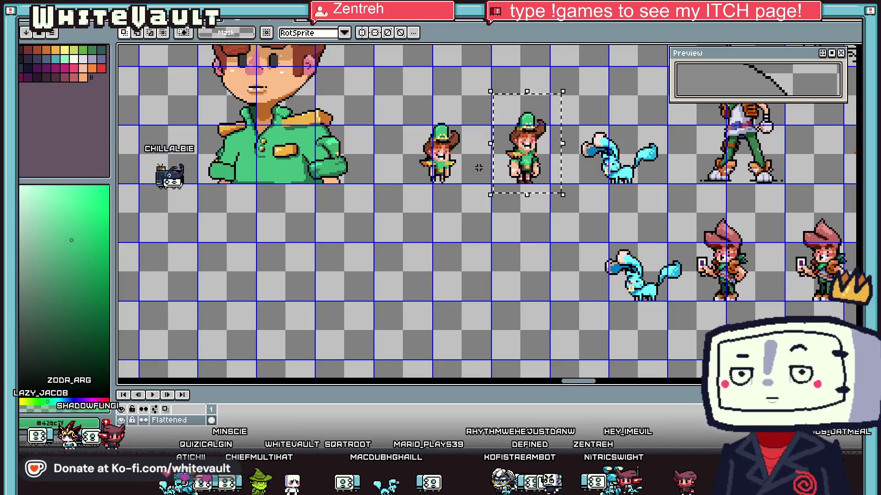
Step: Paste a copy of the green-hat character and move it down one cell
key("ctrl+v")
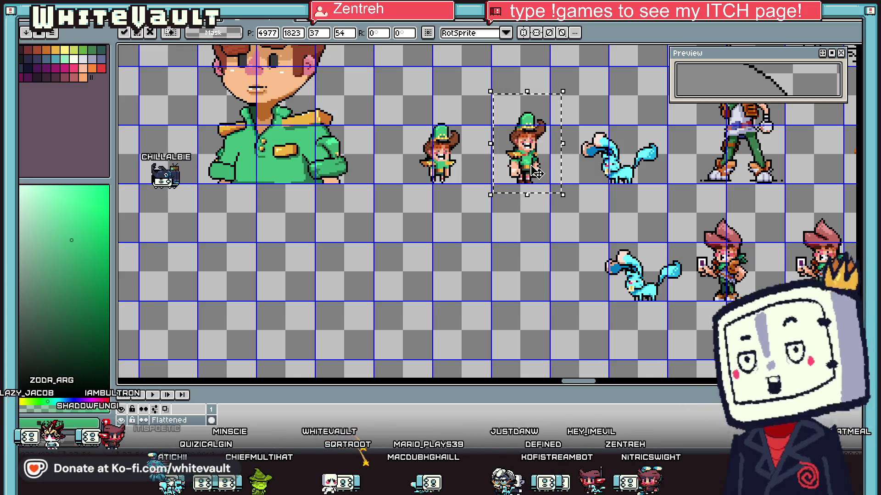
left_click_drag(535, 173, 537, 292)
scroll(539, 272, "up", 3)
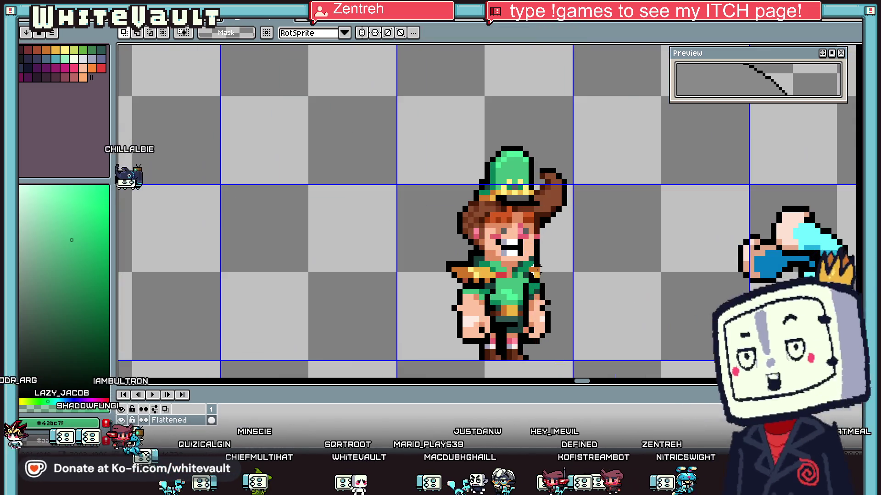
Step: Extend the copied character's right shoulder pad with orange and yellow pixels and a black outline pixel
key("i")
scroll(542, 264, "up", 2)
left_click(535, 266)
key("b")
left_click(560, 268)
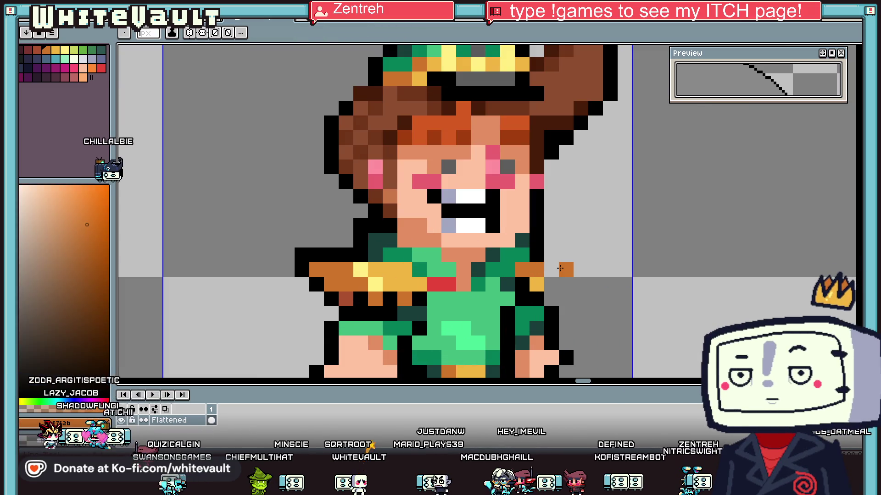
key("i")
left_click(537, 284)
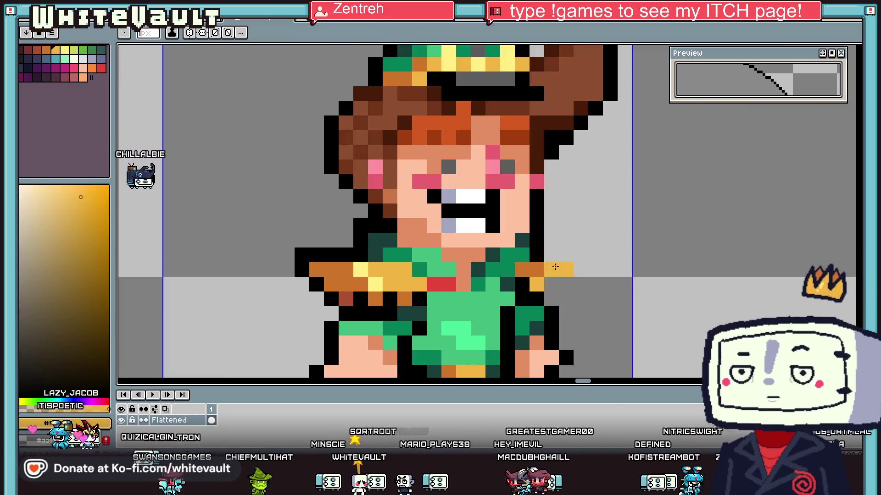
key("b")
left_click_drag(551, 270, 566, 270)
left_click(562, 259)
scroll(553, 283, "down", 5)
key("i")
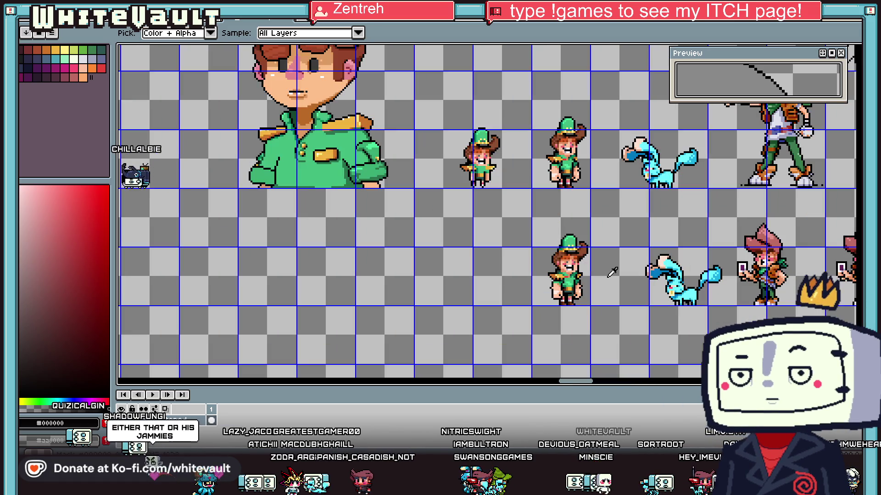
Step: Select the lower green-hat character, shift it right and commit
key("m")
mouse_move(519, 213)
left_mouse_down()
mouse_move(595, 324)
mouse_move(569, 302)
left_mouse_up()
key("Return")
Step: Review the sheet, then switch to the monster sprite sheet document
scroll(793, 320, "up", 1)
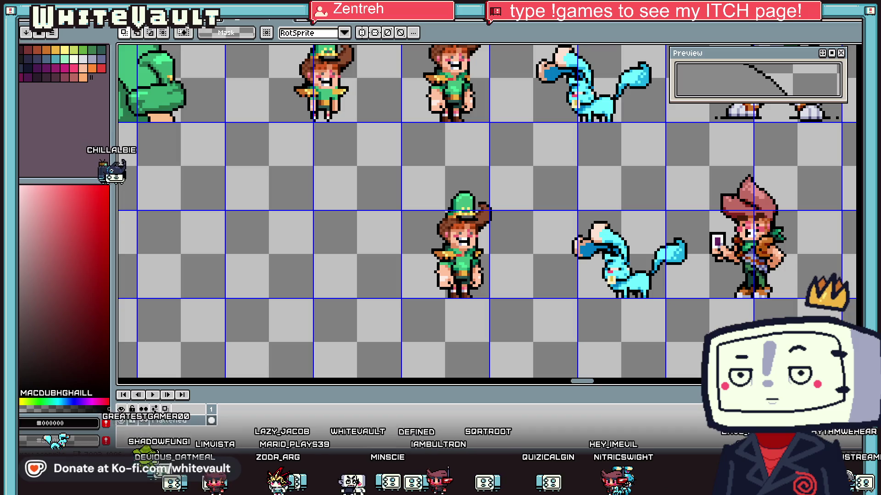
scroll(461, 260, "down", 1)
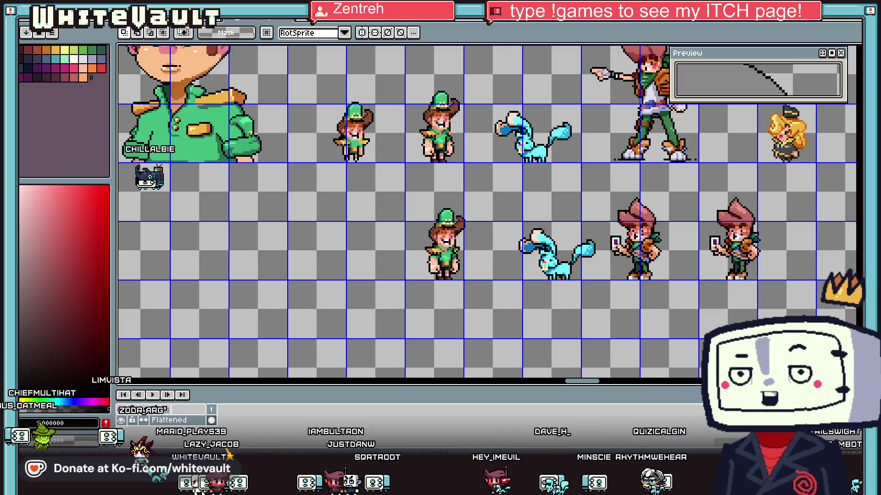
left_click(148, 41)
Step: Browse the monster sheet, briefly selecting the small red sprite and the dark creature
scroll(296, 146, "down", 3)
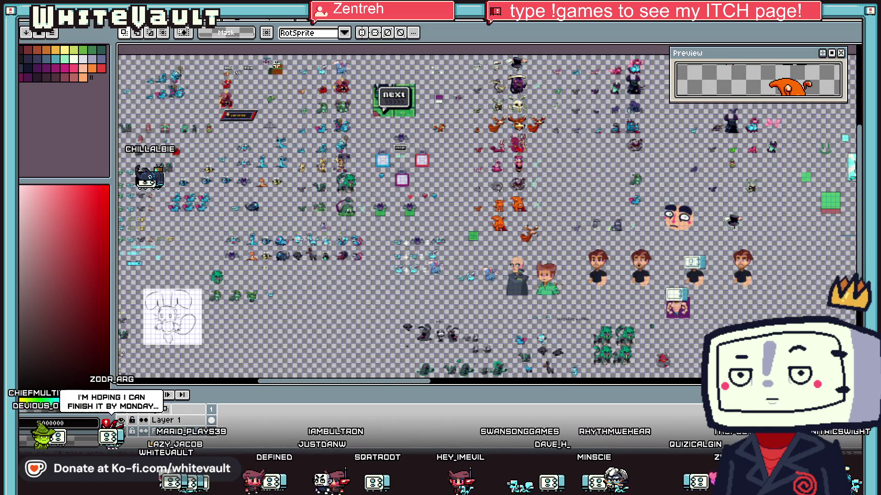
scroll(351, 98, "up", 3)
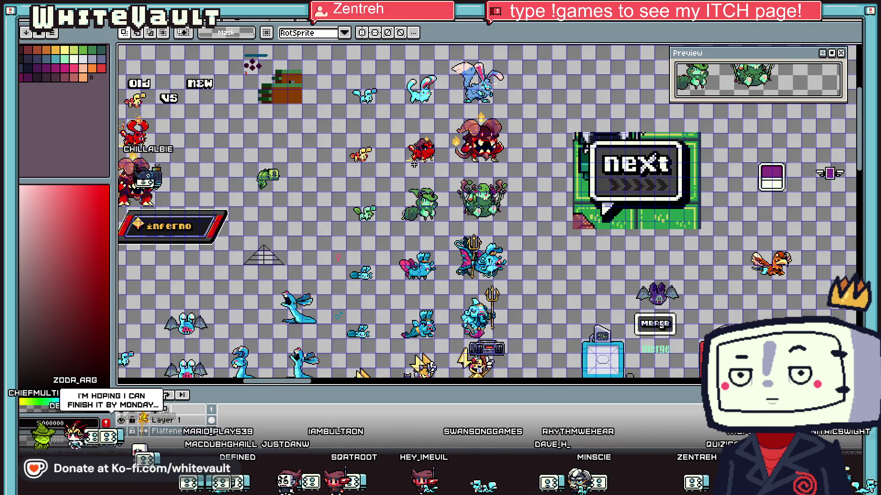
left_click_drag(295, 384, 345, 385)
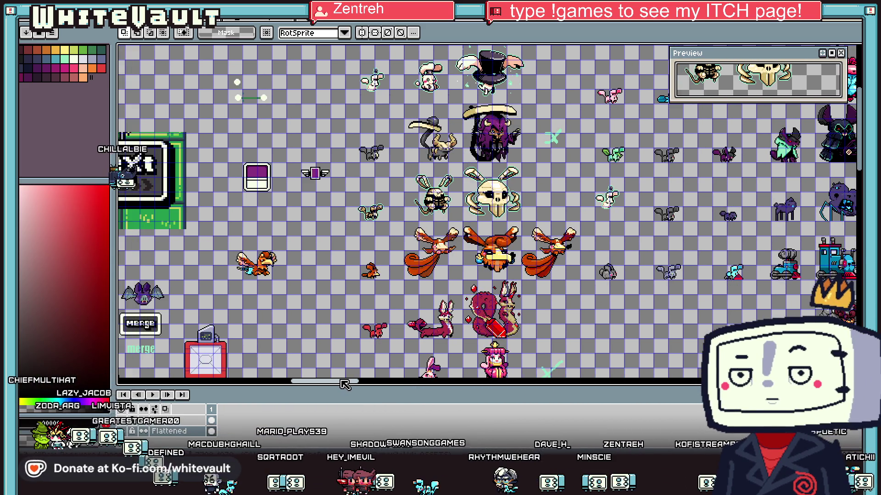
left_click_drag(345, 385, 360, 384)
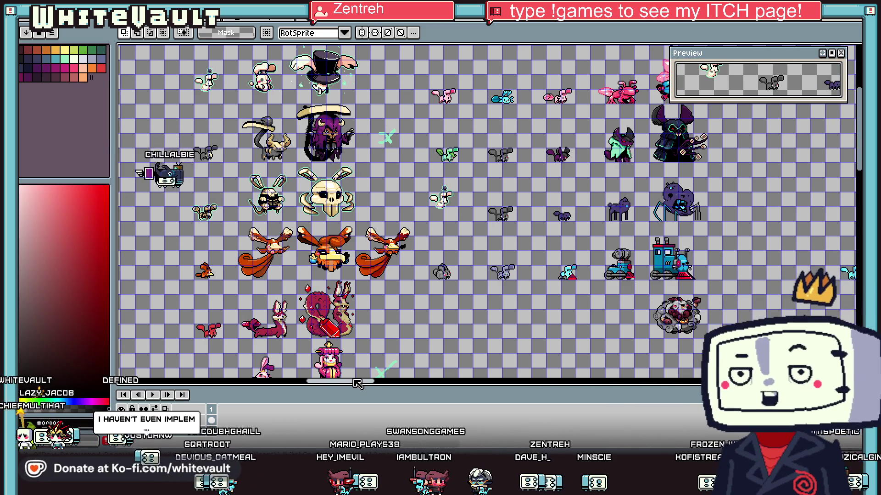
scroll(415, 105, "down", 2)
scroll(415, 105, "up", 2)
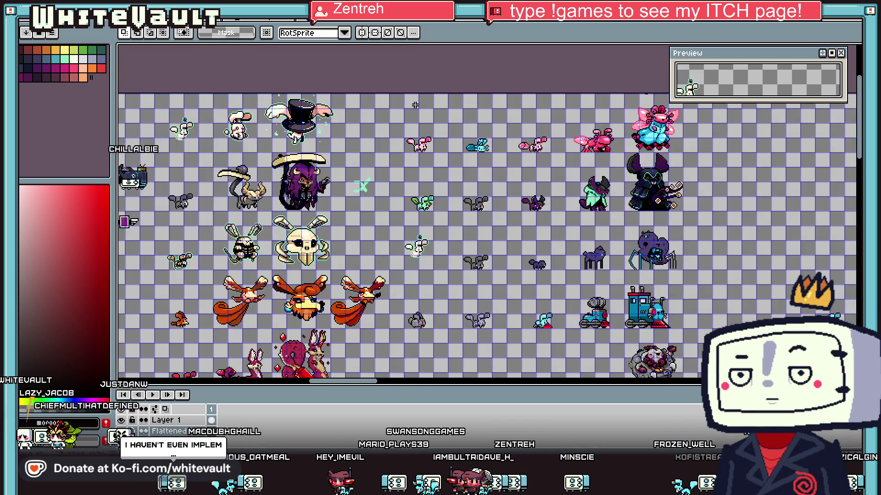
left_click_drag(364, 386, 293, 386)
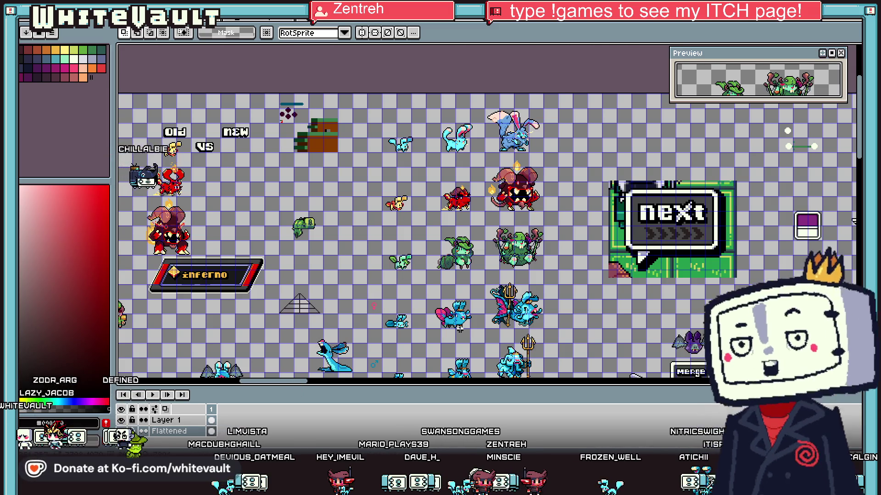
scroll(431, 221, "up", 2)
scroll(440, 192, "down", 2)
left_click_drag(456, 193, 478, 210)
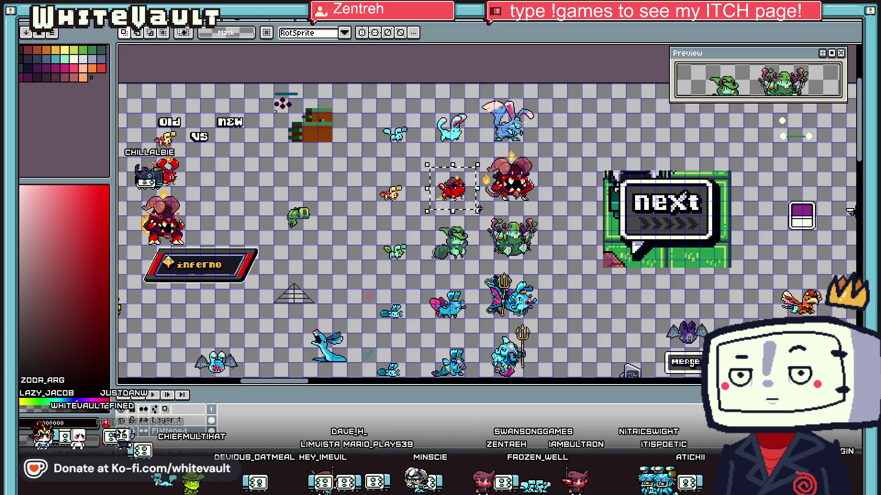
key("ctrl+d")
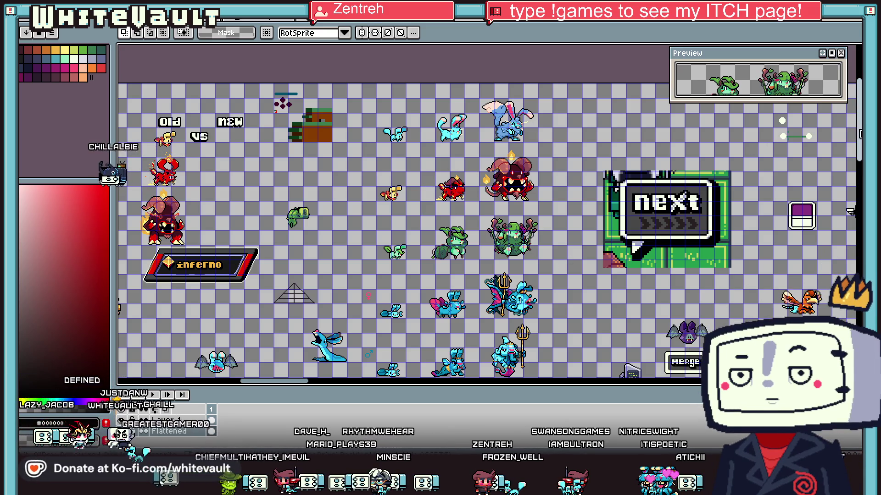
scroll(381, 99, "down", 2)
scroll(381, 99, "down", 1)
scroll(382, 99, "down", 2)
scroll(382, 98, "down", 2)
scroll(464, 296, "up", 2)
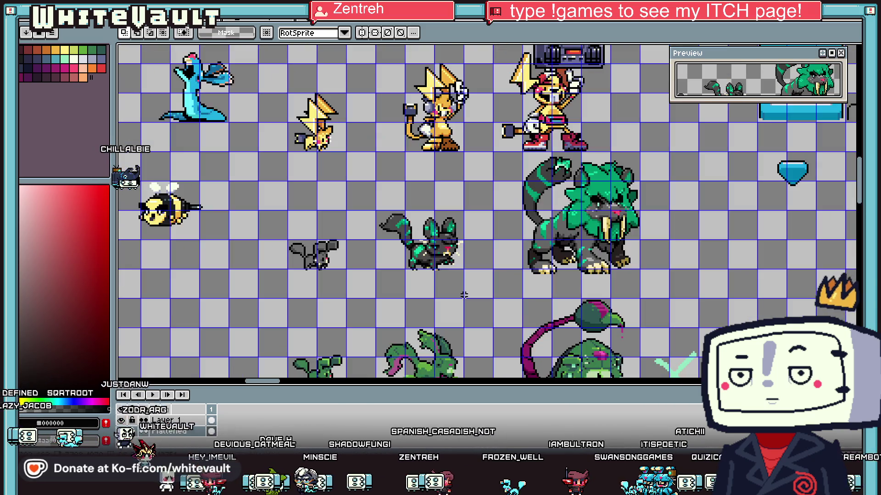
left_click_drag(372, 192, 481, 284)
left_click(422, 242)
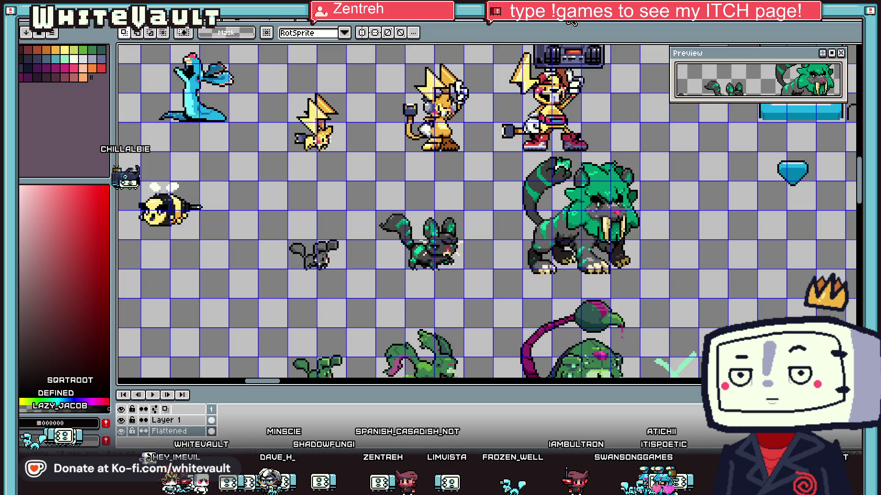
Step: Close the green landscape scene without saving and return to the character sheet
left_click(574, 22)
left_click(464, 27)
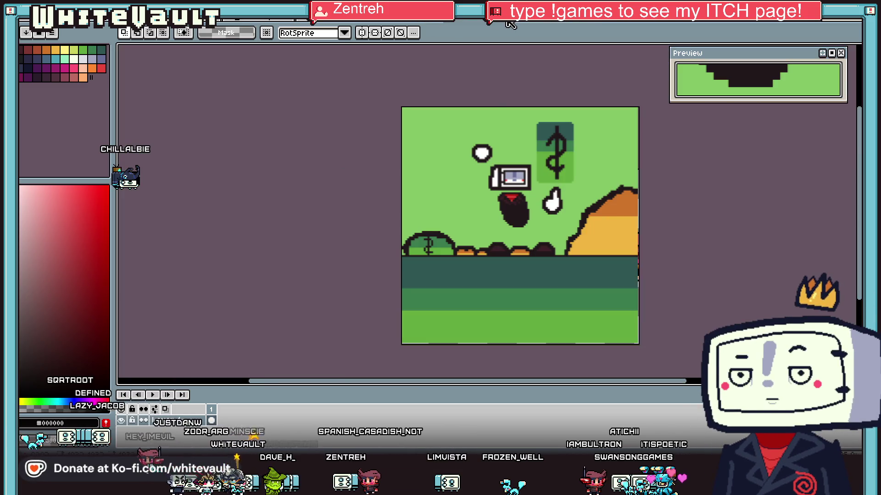
left_click(508, 23)
left_click(436, 252)
left_click(401, 29)
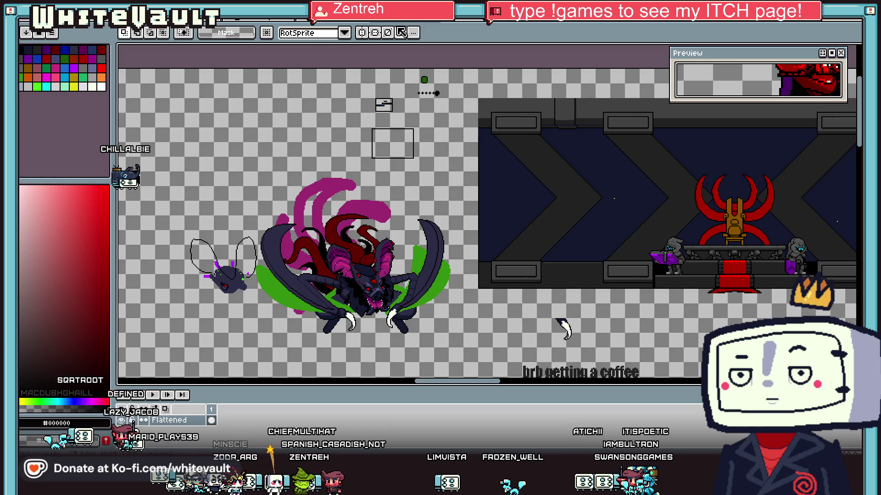
key("ctrl+Tab")
key("ctrl+Tab")
key("ctrl+Tab")
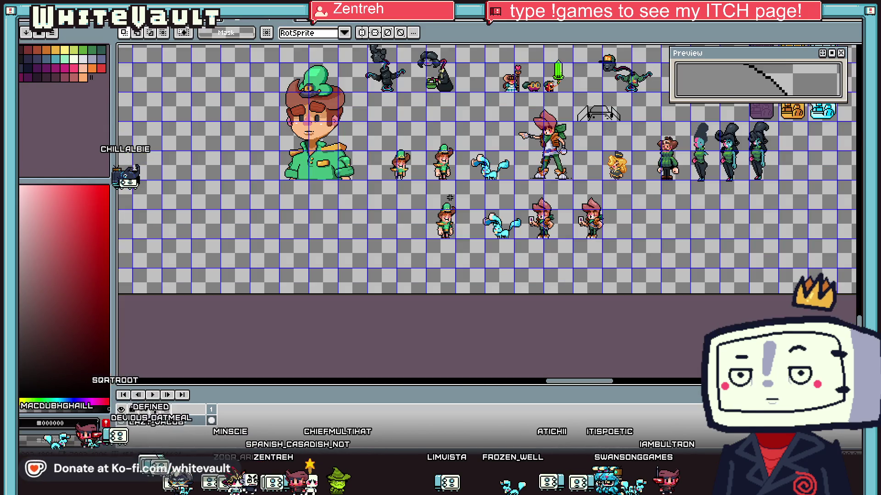
Step: Move the green-hat character left, then copy the blue creature to its left and flip it
key("ctrl+shift+Tab")
left_click_drag(364, 183, 466, 285)
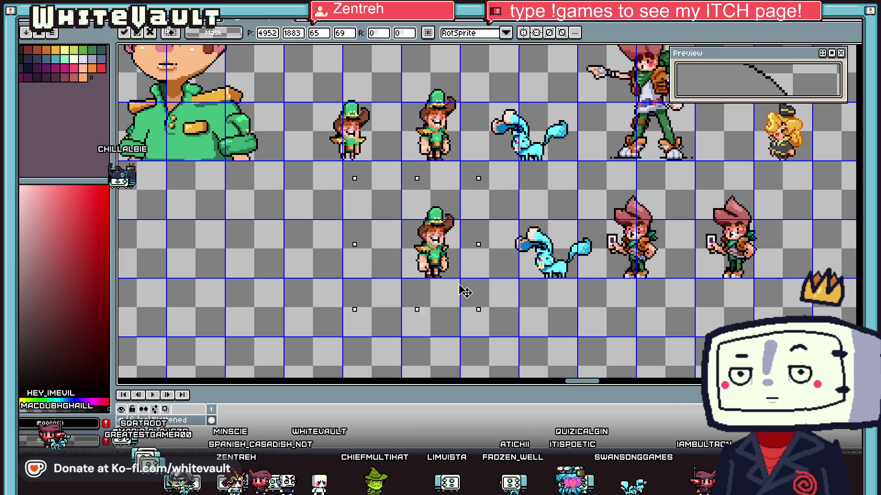
left_click_drag(492, 200, 602, 303)
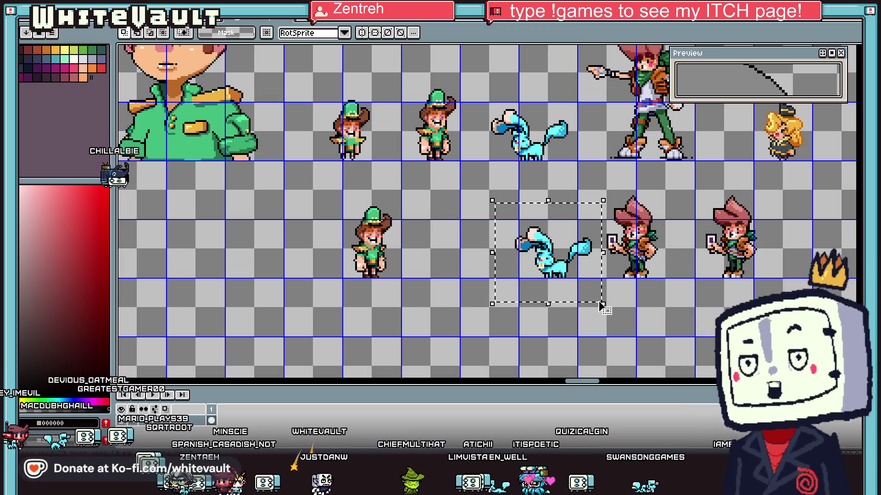
left_click_drag(550, 256, 498, 279)
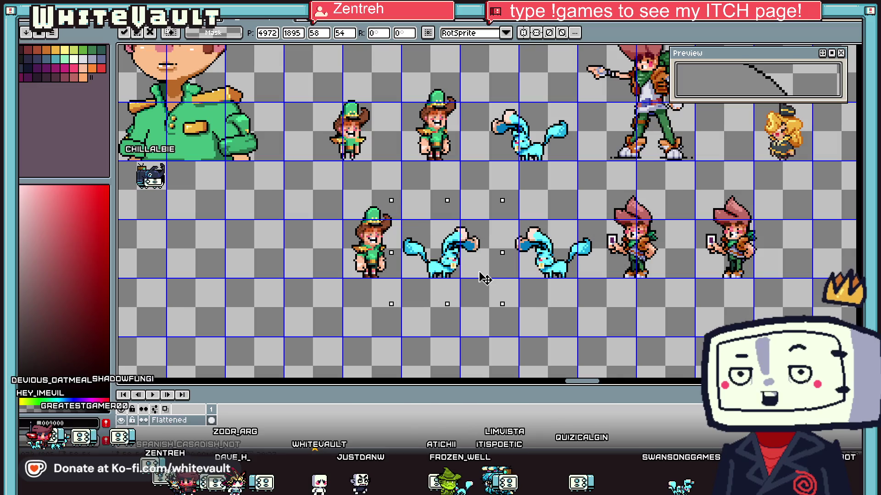
key("x")
Step: Shift the green-hat character further left, commit it and reselect it
mouse_move(322, 192)
left_mouse_down()
mouse_move(502, 326)
mouse_move(464, 320)
left_mouse_up()
key("Return")
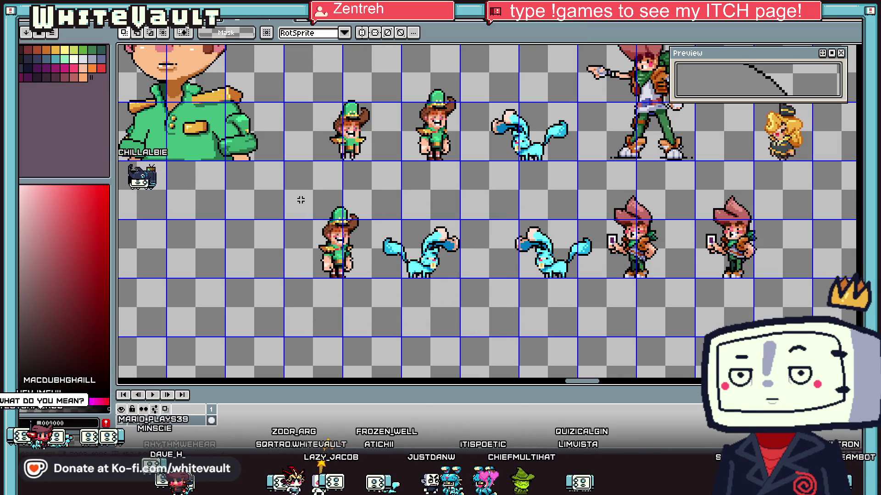
left_click_drag(280, 189, 370, 316)
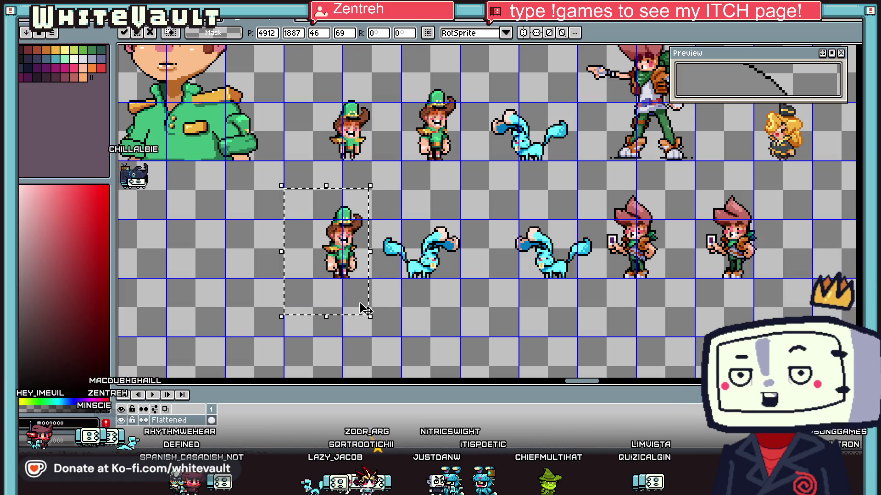
scroll(366, 311, "down", 3)
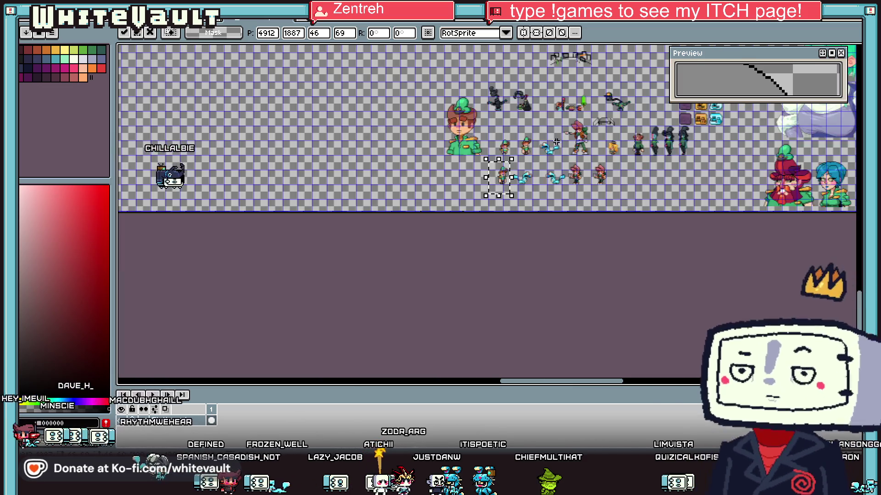
Step: Zoom into the black line sketch and dot bluish-grey shading pixels inside it with the Pencil
scroll(587, 101, "up", 1)
scroll(587, 101, "up", 1)
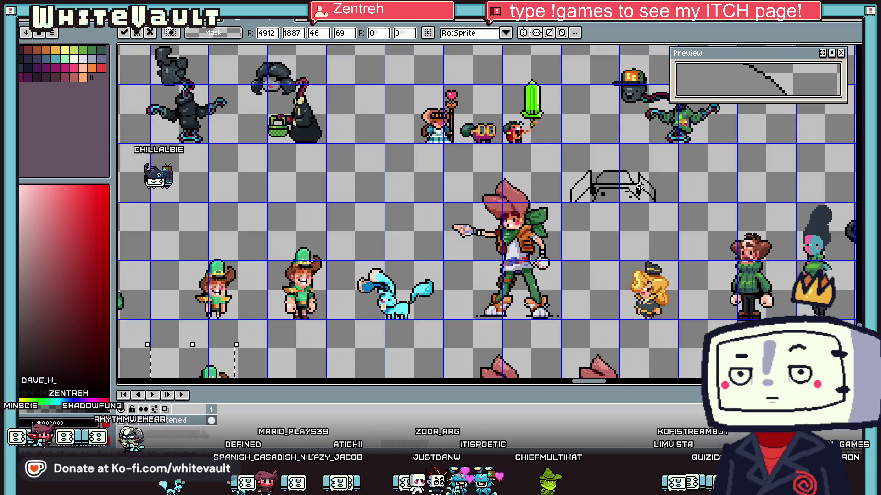
scroll(637, 189, "up", 1)
scroll(600, 133, "up", 2)
scroll(601, 133, "down", 2)
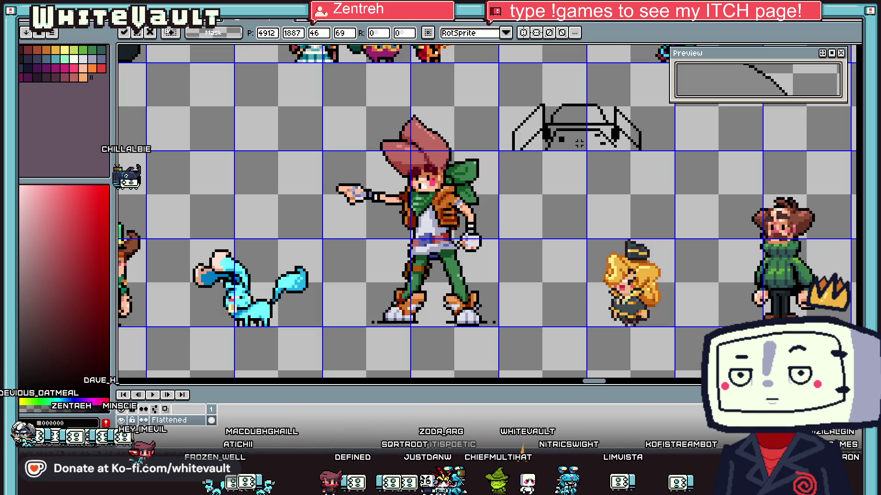
scroll(579, 144, "down", 2)
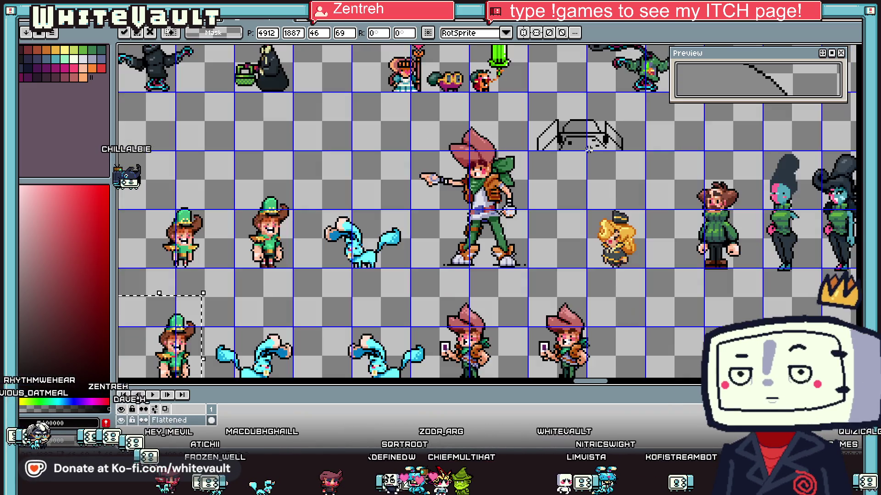
scroll(589, 135, "up", 4)
scroll(526, 146, "up", 2)
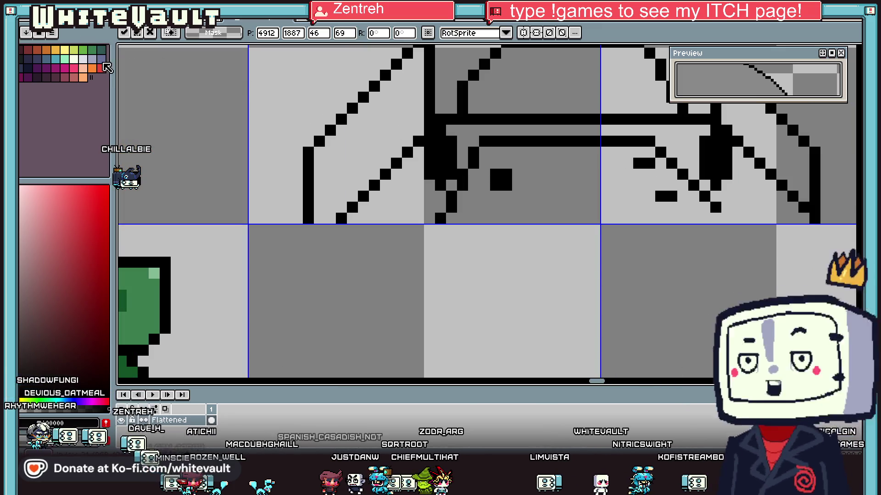
key("Return")
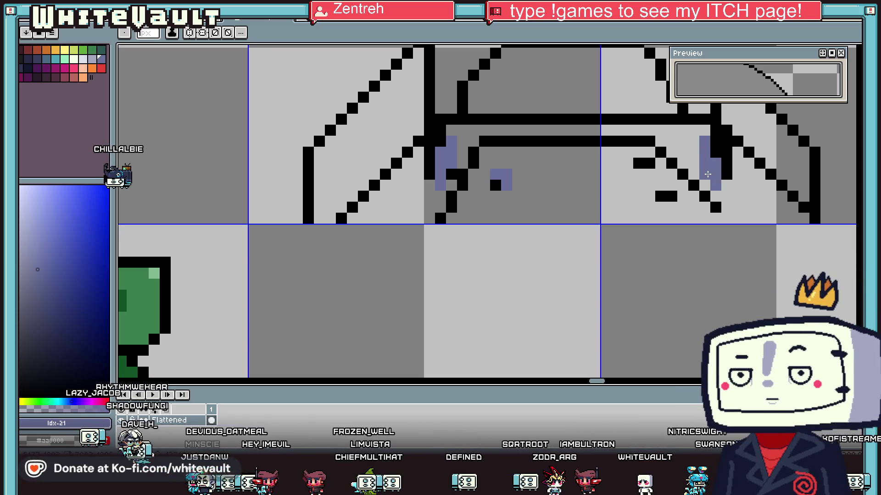
scroll(665, 194, "down", 2)
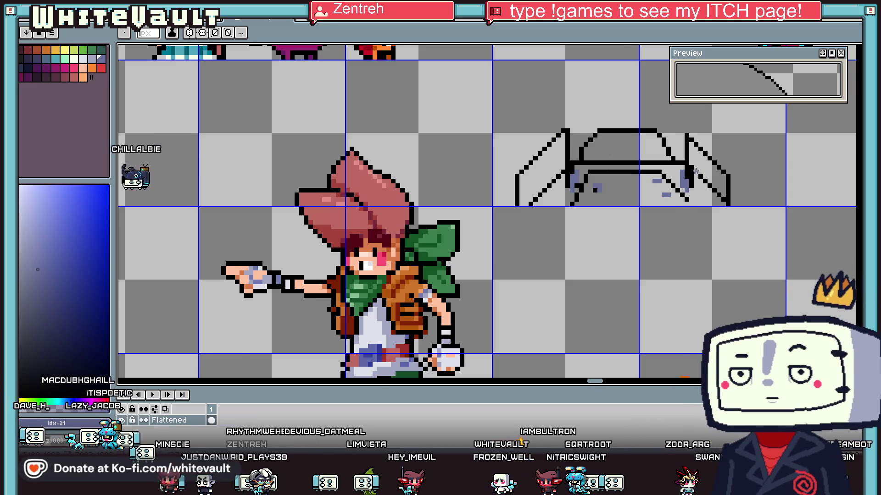
scroll(699, 171, "up", 1)
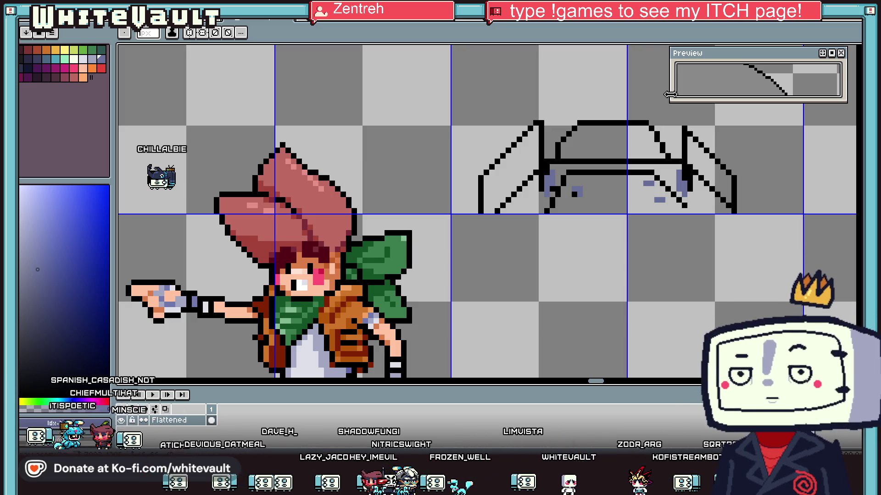
scroll(634, 141, "down", 5)
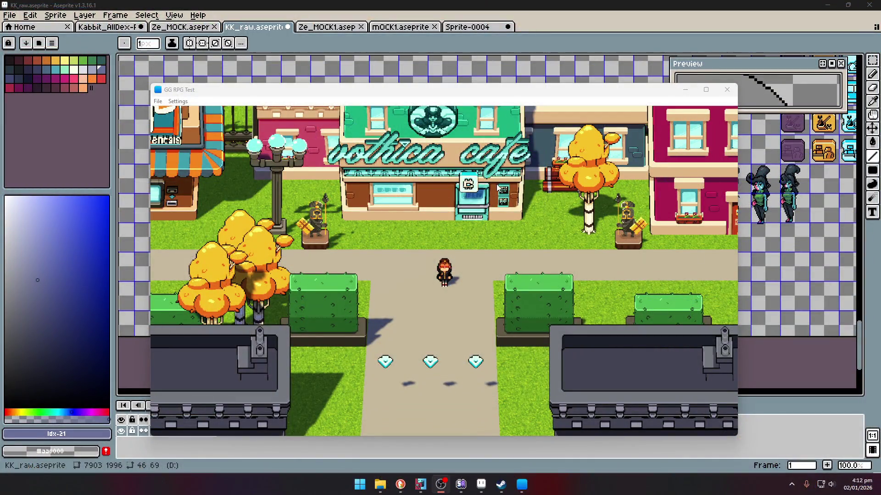
Step: In the game window, walk the character left, up and back and forth along the street past the cafe
left_click(480, 266)
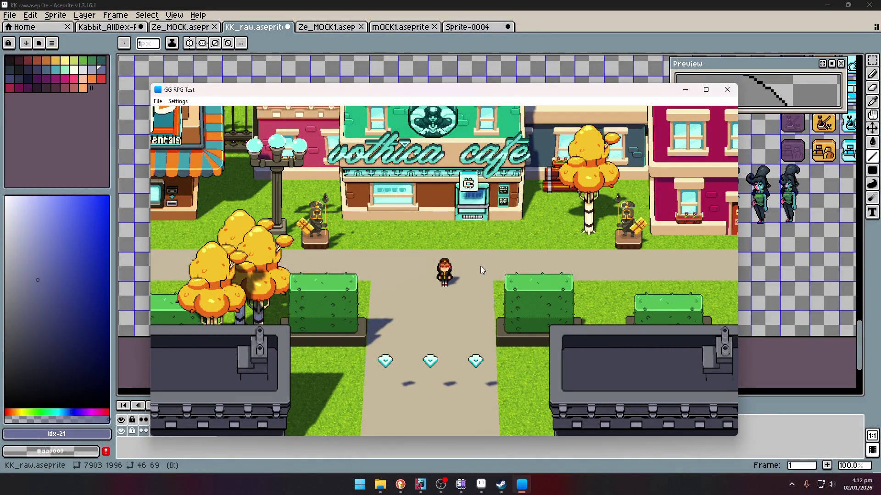
key("Left")
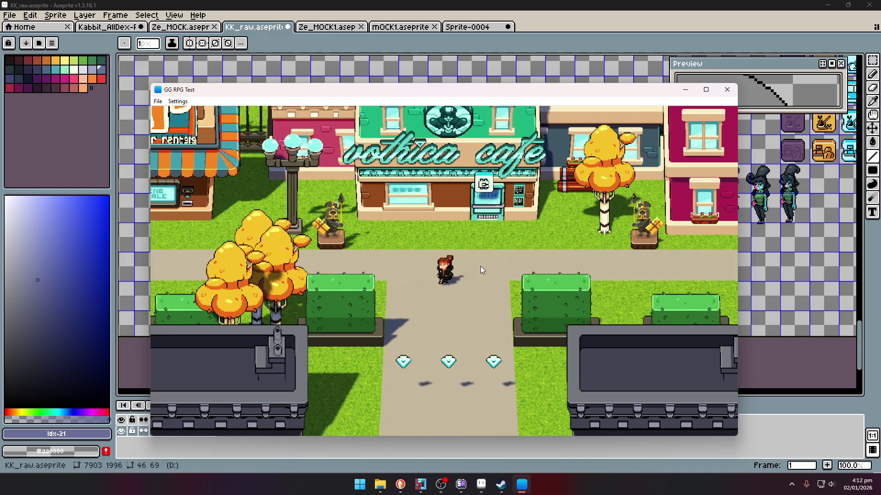
key("Up")
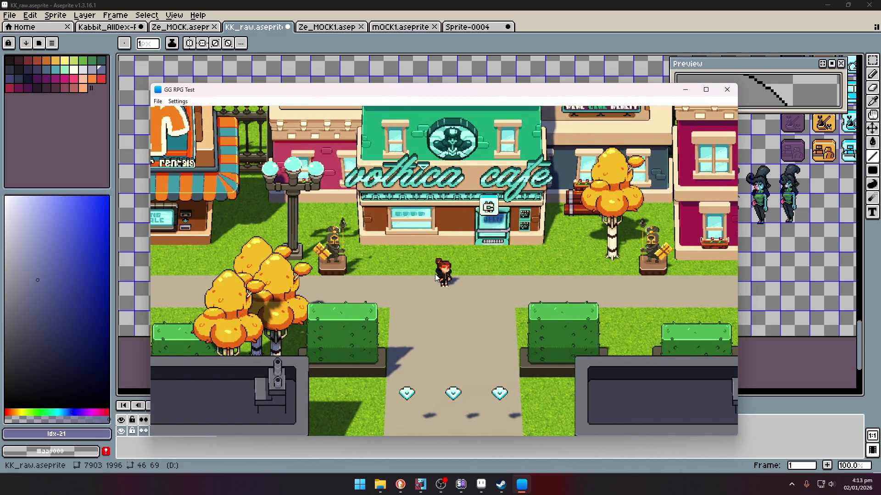
key("Left")
key("Right")
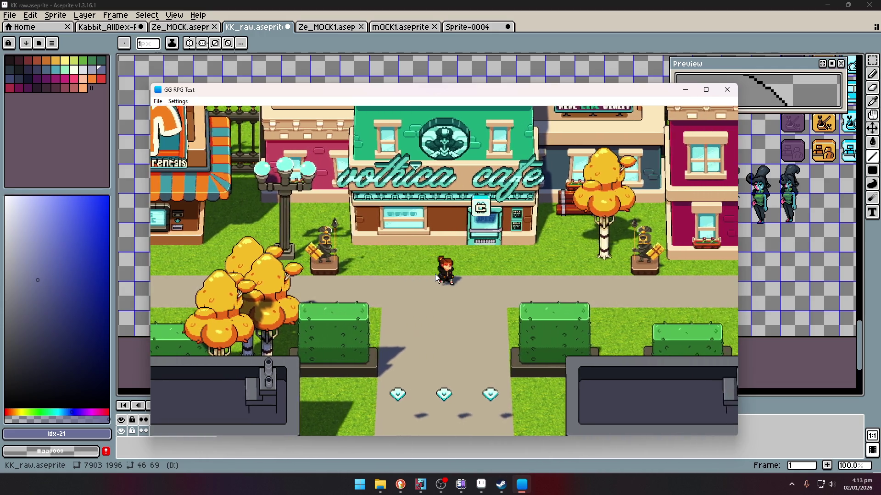
key("Right")
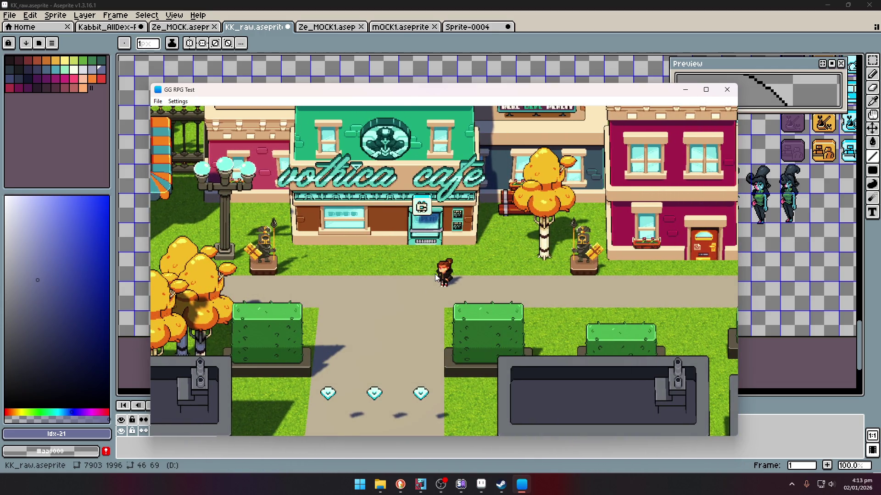
key("Left")
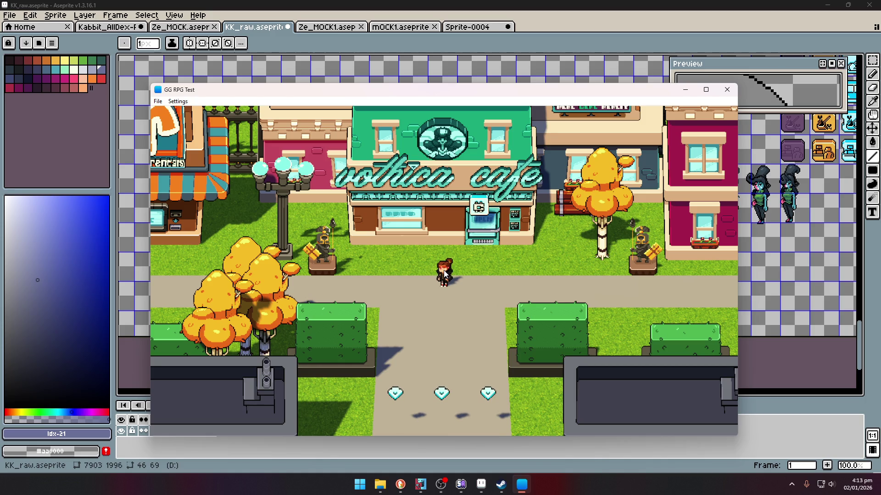
Step: Walk the character down-right, then back and forth in front of the cafe, ending facing down
key("Down")
key("Up")
key("Left")
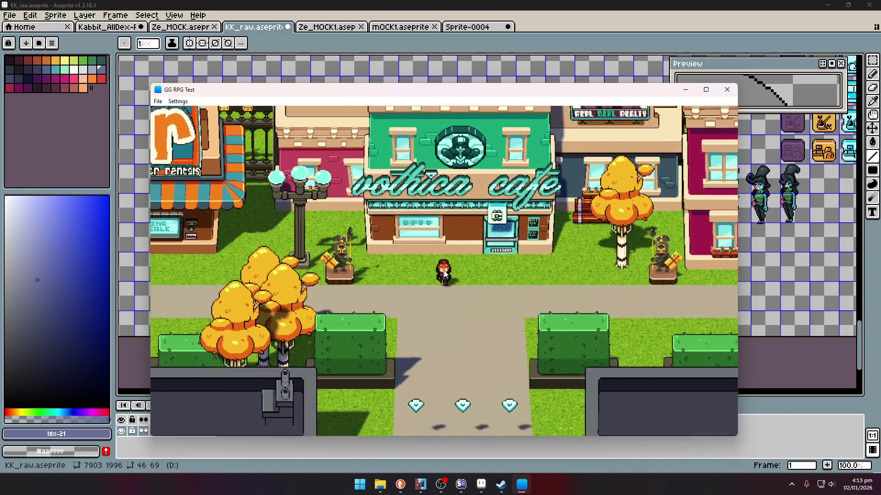
key("Down")
key("Right")
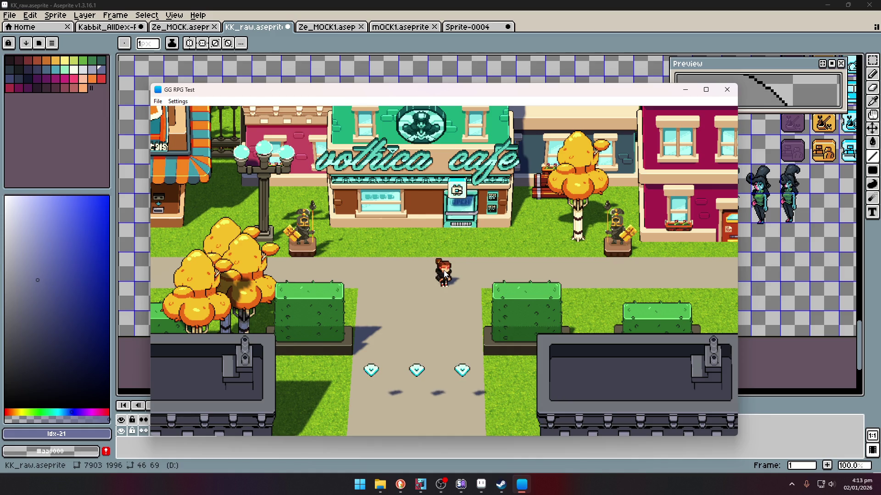
key("Left")
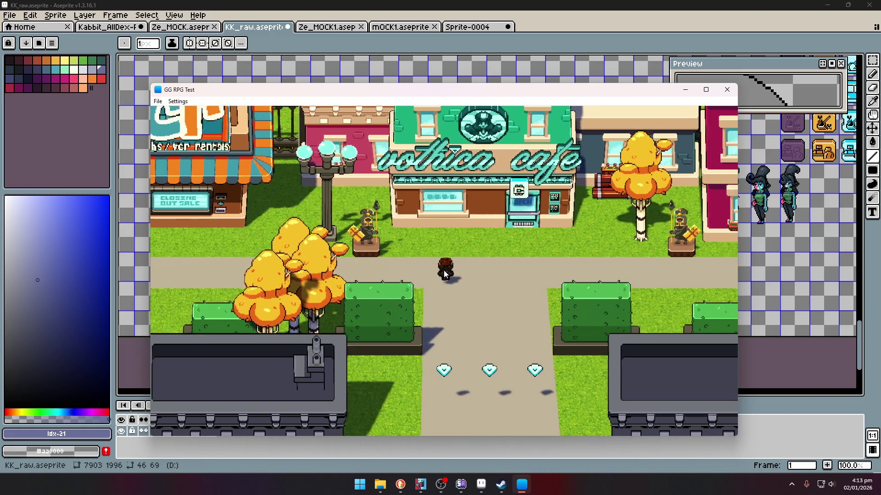
key("Right")
key("Left")
key("Left")
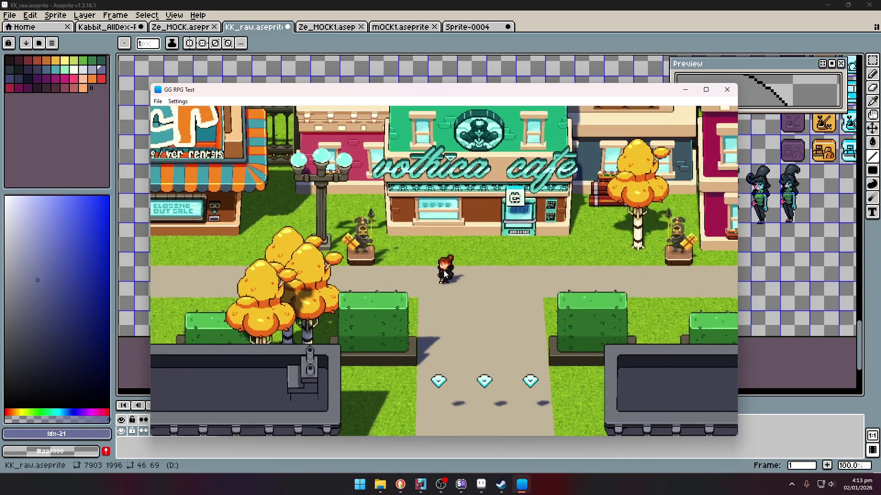
key("Right")
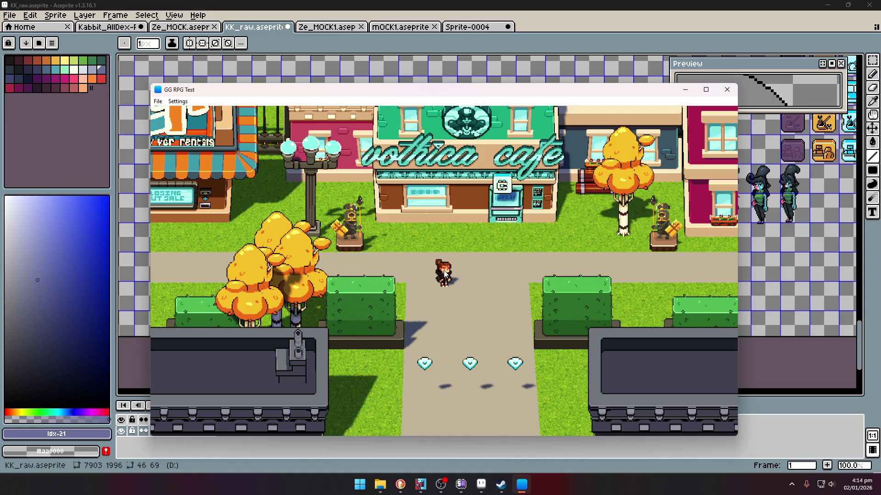
key("Down")
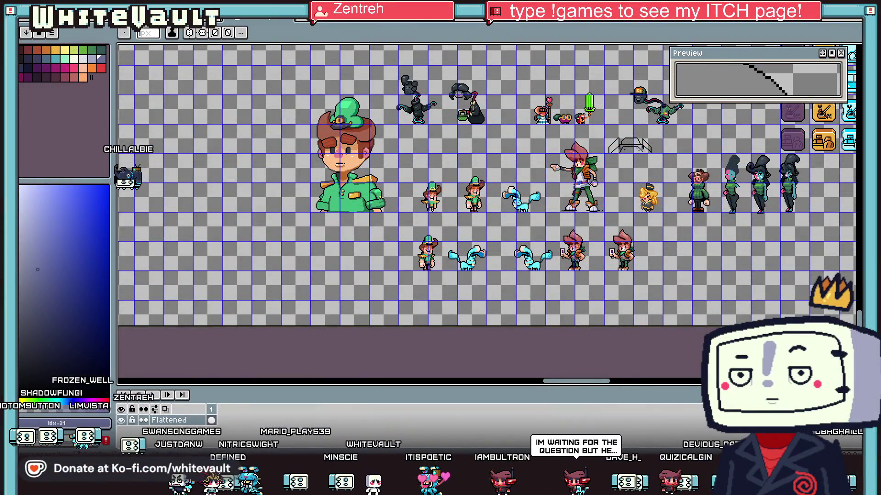
Step: Marquee the storefront building strip and move it into empty canvas space
scroll(514, 242, "down", 3)
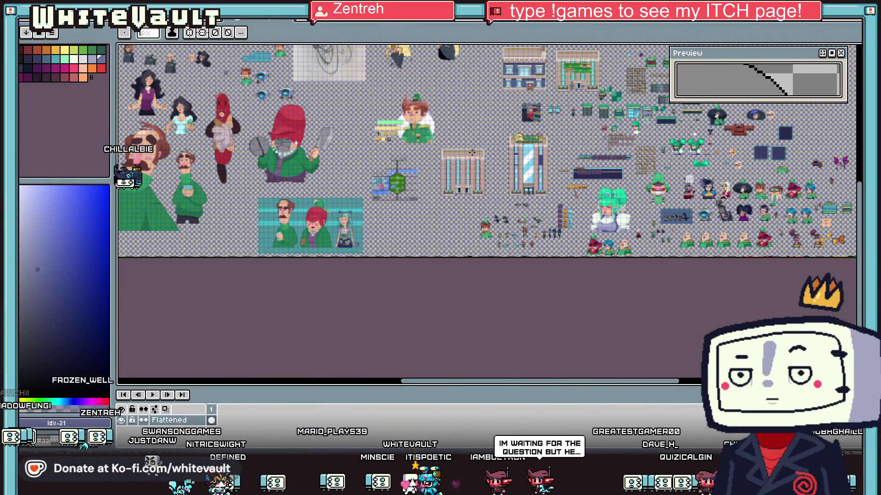
scroll(525, 140, "up", 3)
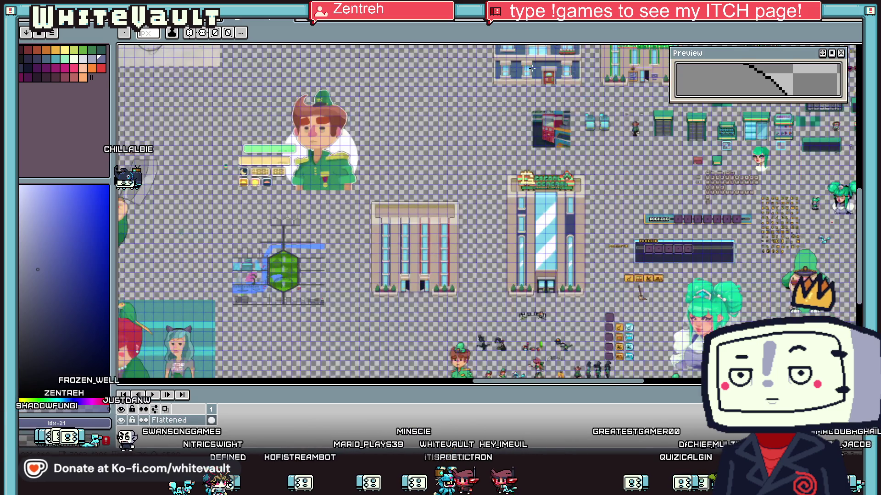
key("m")
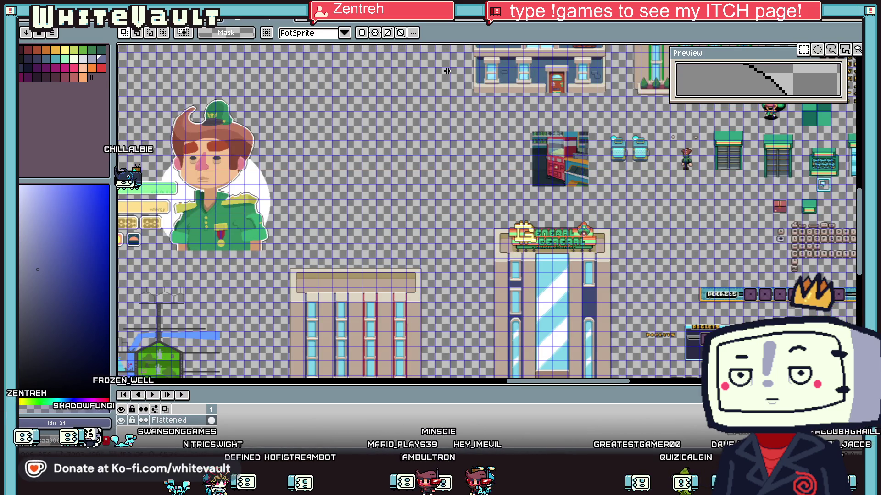
left_click_drag(447, 71, 614, 110)
mouse_move(532, 92)
left_mouse_down()
mouse_move(532, 109)
mouse_move(251, 214)
mouse_move(317, 201)
left_mouse_up()
Step: Select the row of four character sprites to place below the storefront
scroll(250, 215, "up", 3)
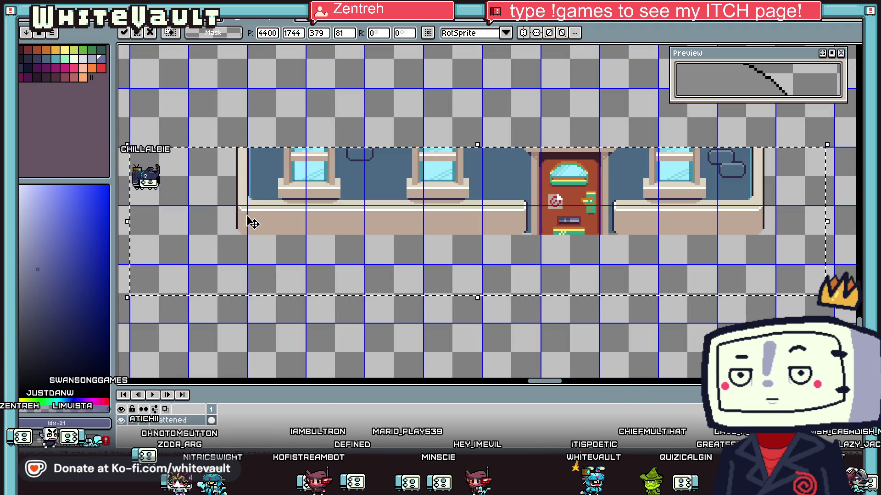
scroll(284, 195, "down", 2)
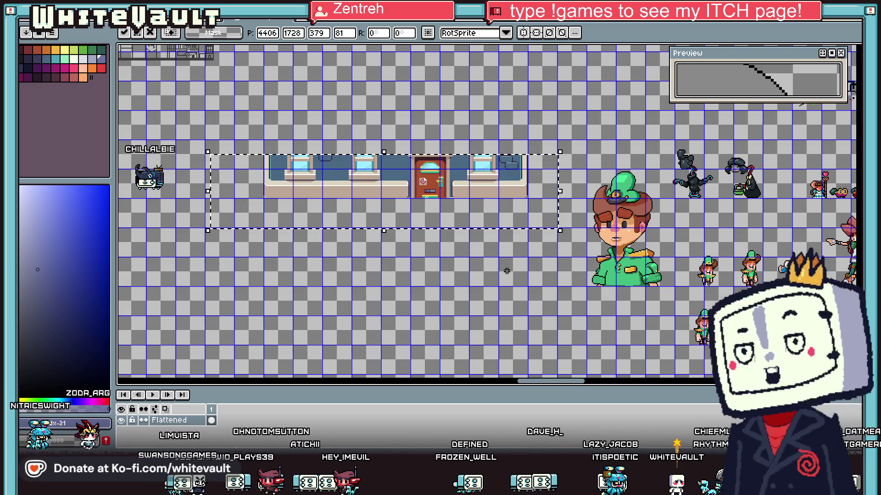
scroll(798, 353, "up", 1)
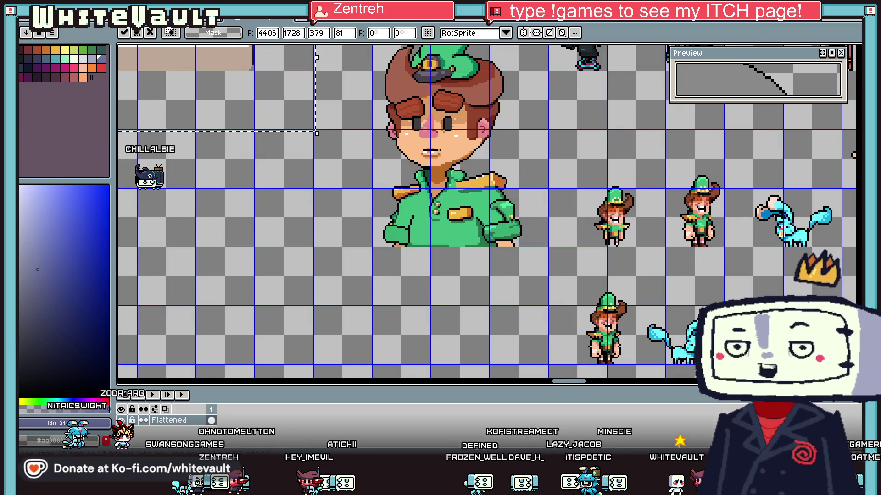
scroll(783, 350, "down", 1)
left_click_drag(551, 385, 576, 383)
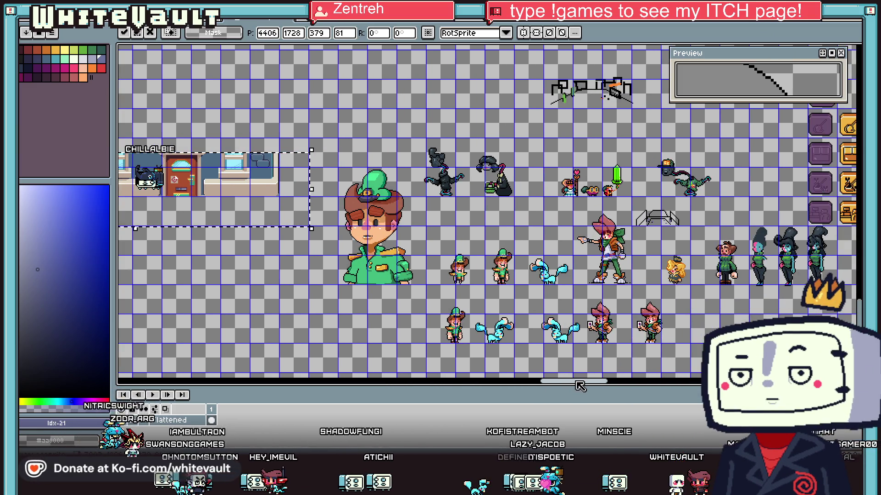
mouse_move(426, 296)
left_mouse_down()
mouse_move(620, 364)
mouse_move(507, 255)
left_mouse_up()
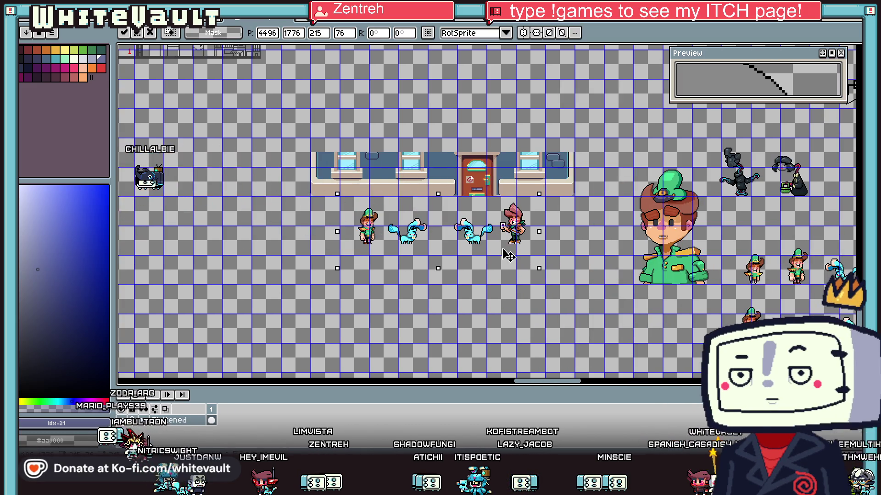
right_click(188, 420)
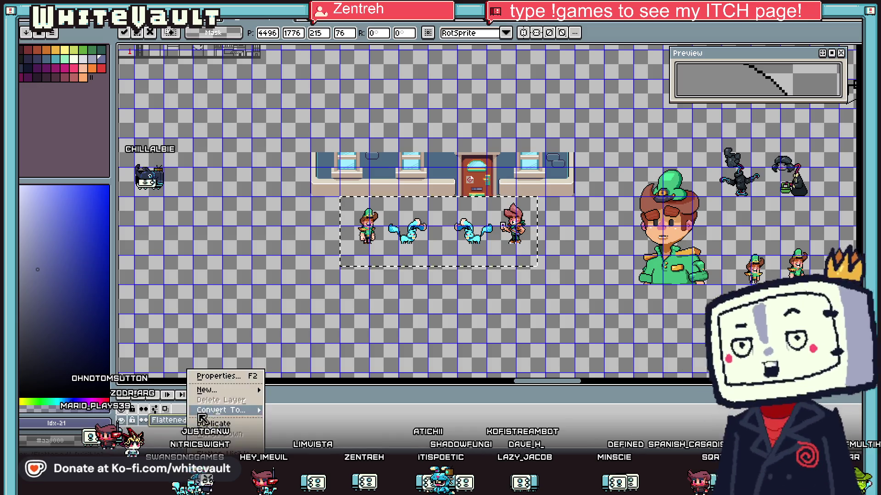
Step: Add a new layer, deselect, and draw a dark teal-green filled rectangle under the characters
mouse_move(216, 390)
left_click(317, 391)
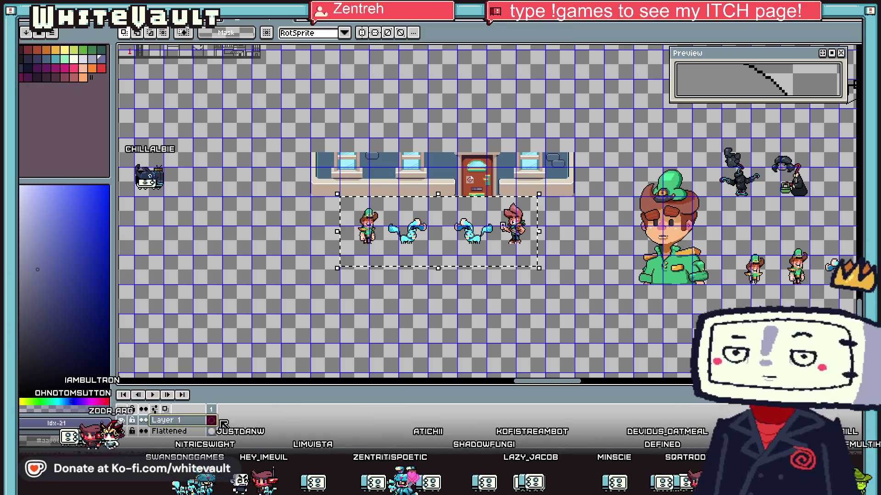
left_click(283, 334)
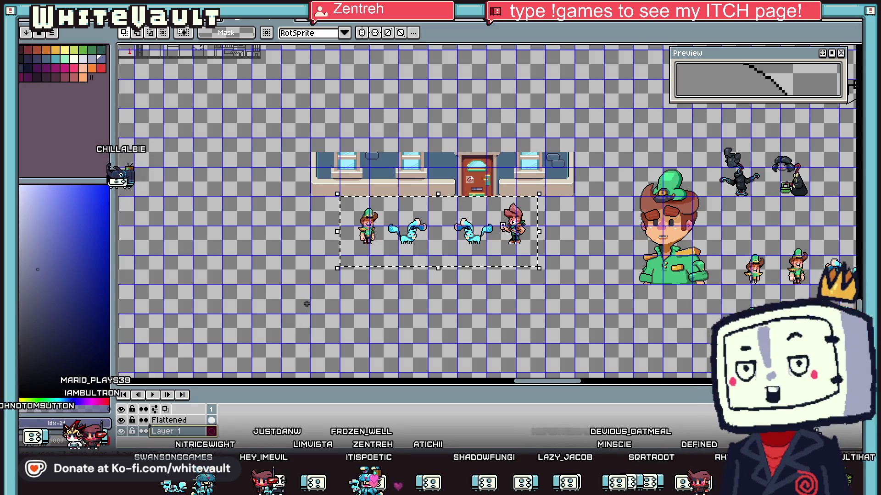
left_click(856, 159)
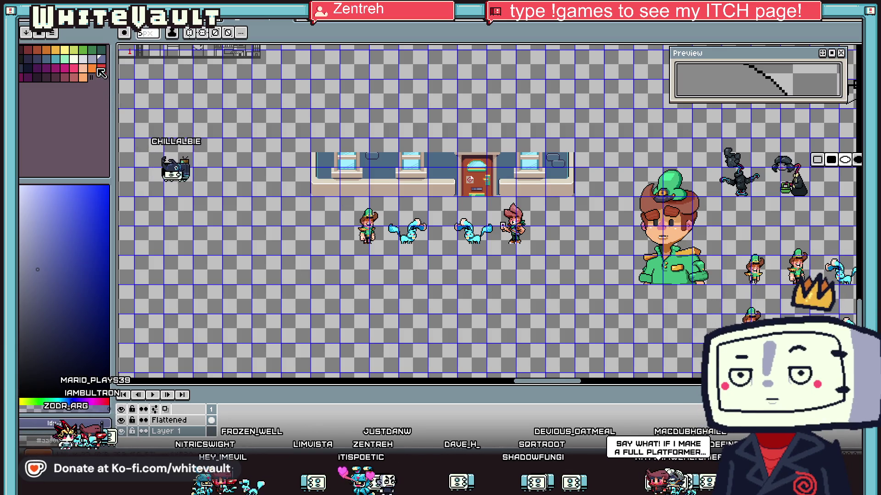
left_click(101, 50)
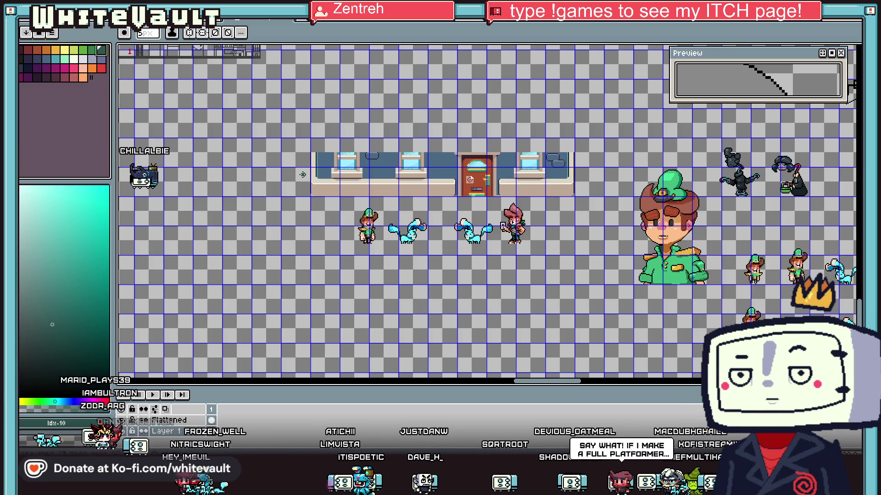
scroll(339, 226, "up", 2)
scroll(344, 227, "down", 1)
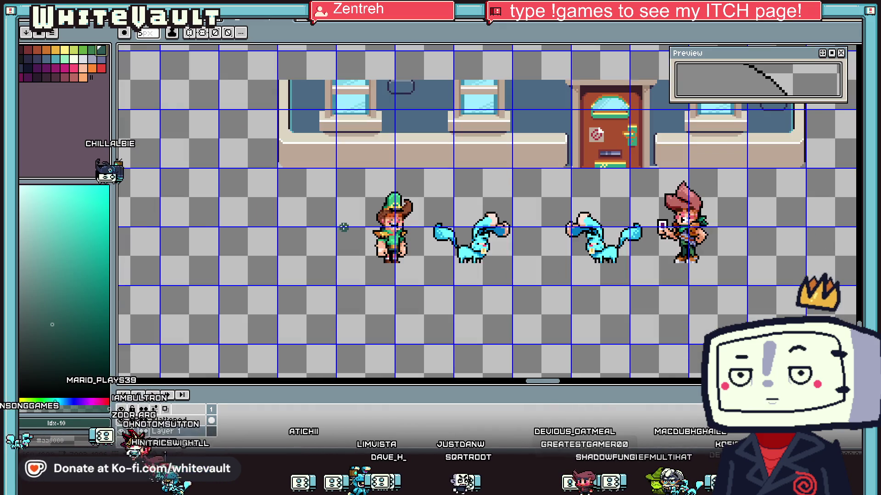
left_click_drag(361, 197, 668, 328)
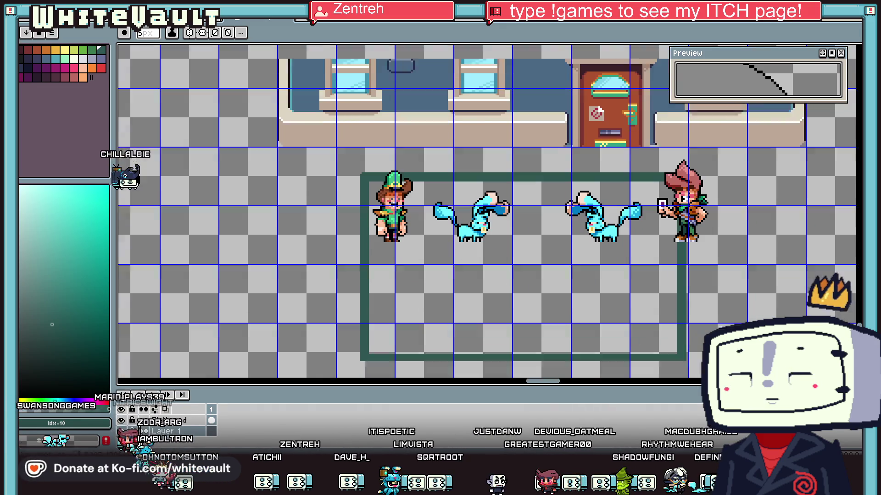
scroll(669, 328, "down", 2)
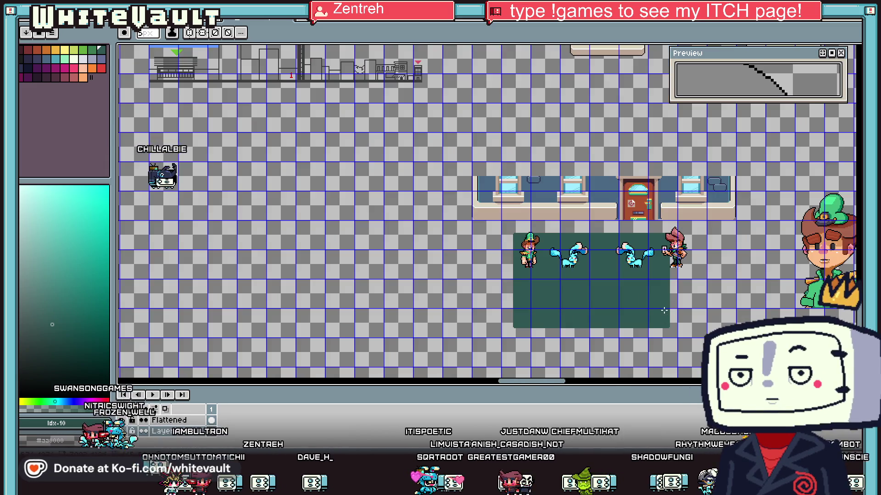
Step: Draw a lighter green filled rectangle inset within the dark green block
key("m")
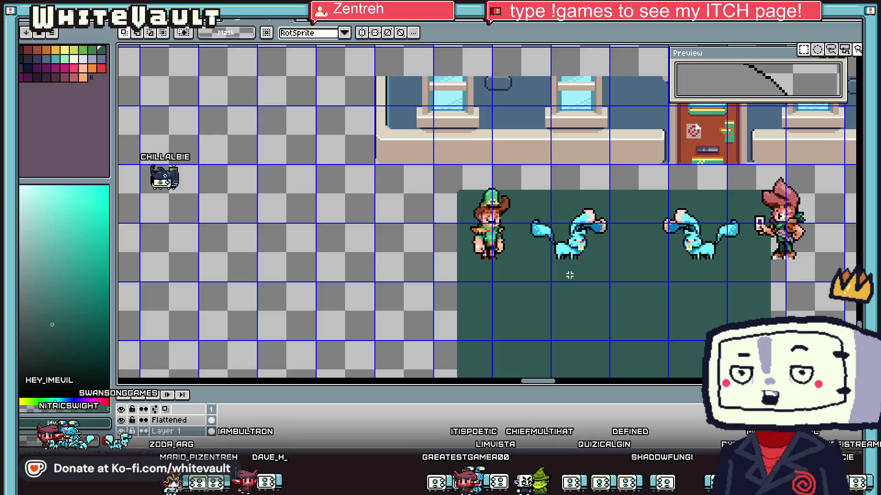
scroll(567, 276, "up", 1)
left_click(92, 49)
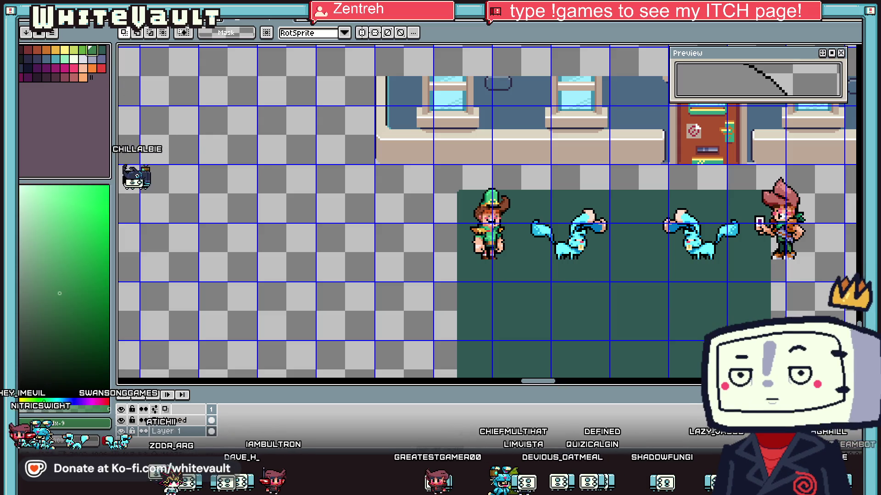
key("u")
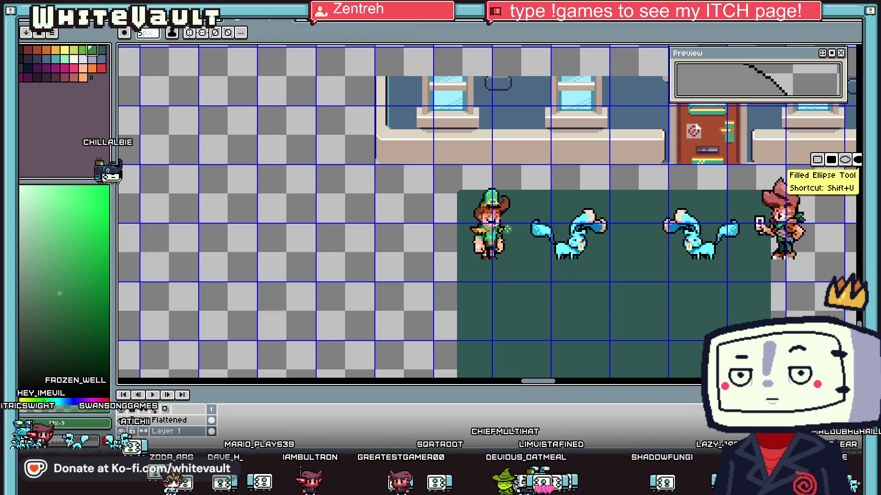
left_click_drag(505, 228, 685, 366)
scroll(686, 366, "down", 1)
left_click_drag(500, 189, 726, 308)
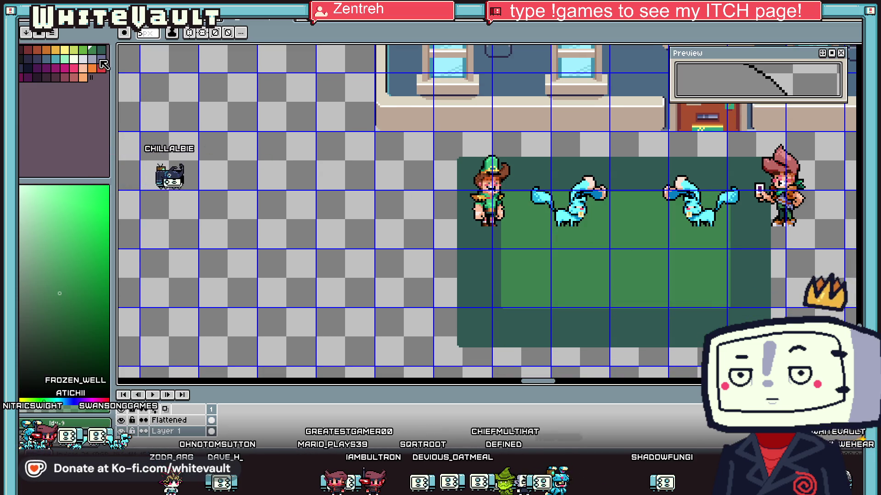
left_click(855, 54)
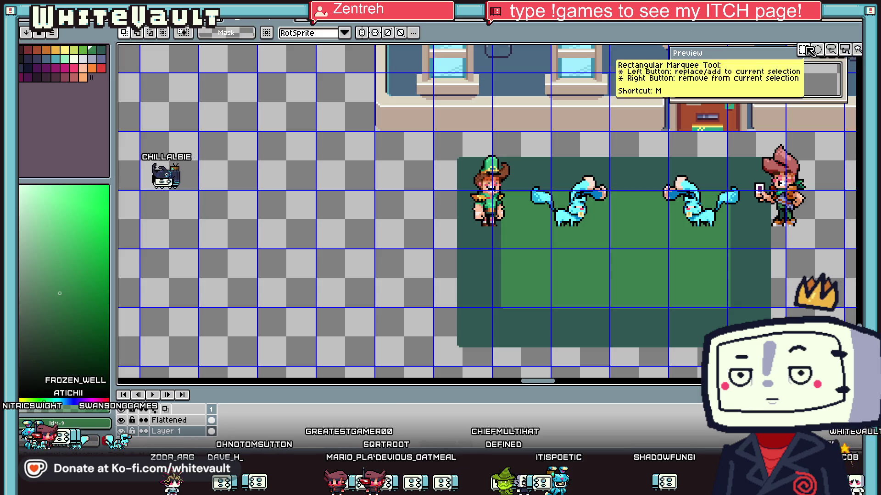
Step: Move the green-hat character down-left, deselect, and shift the left blue creature down-left onto the carpet
mouse_move(438, 134)
left_mouse_down()
mouse_move(515, 277)
mouse_move(428, 315)
left_mouse_up()
key("ctrl+d")
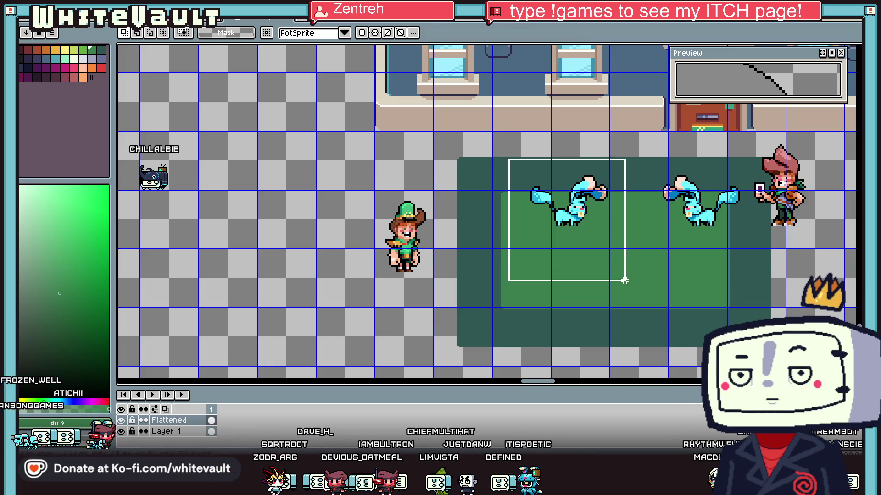
left_click_drag(622, 278, 582, 309)
scroll(811, 247, "down", 2)
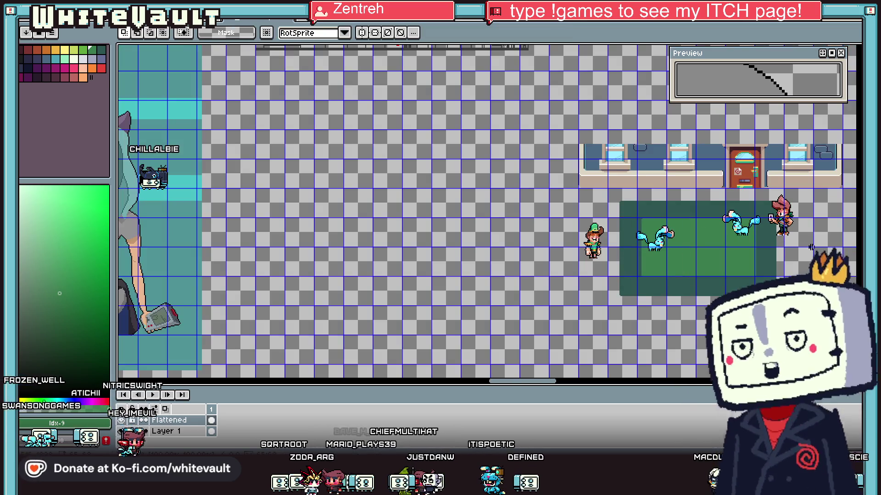
Step: Try moving the pink character right and down, undo it, and drop the selection
left_click_drag(766, 193, 822, 275)
left_click_drag(783, 239, 802, 248)
key("ctrl+z")
left_click(763, 242)
Step: Marquee the right blue creature, then switch to another open sprite sheet
scroll(634, 238, "right", 3)
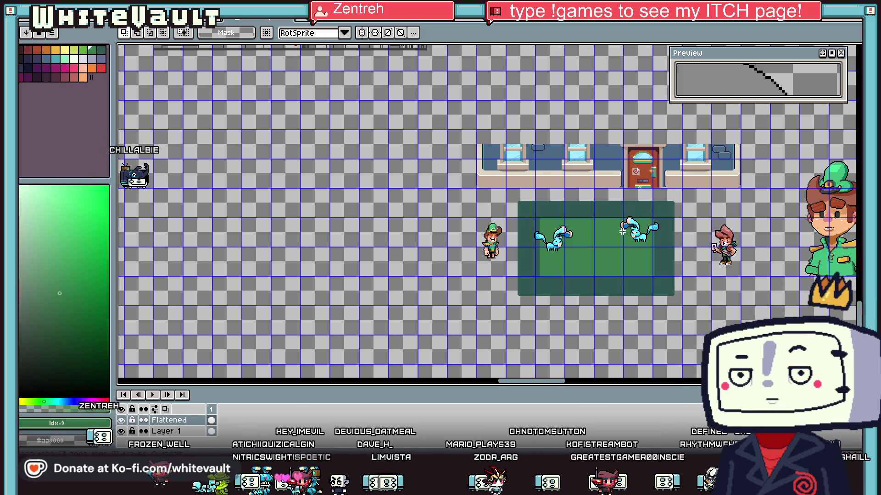
scroll(574, 191, "up", 1)
scroll(574, 190, "up", 1)
scroll(574, 191, "down", 1)
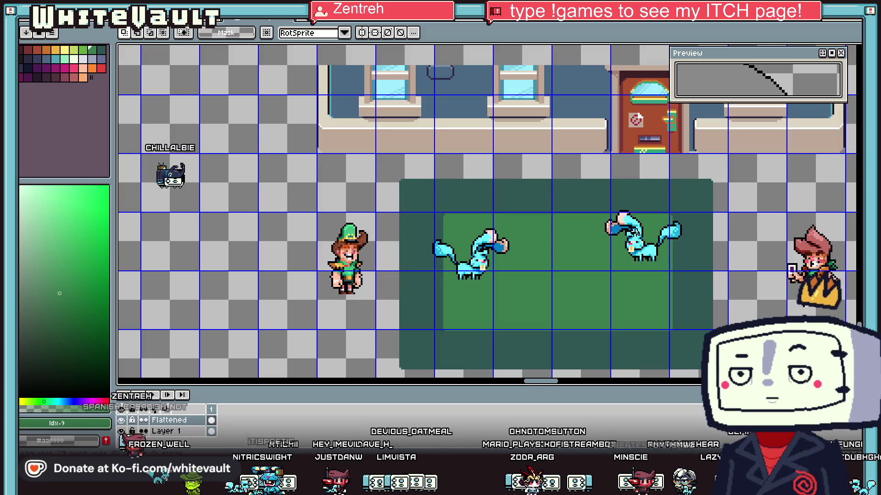
left_click_drag(574, 191, 685, 291)
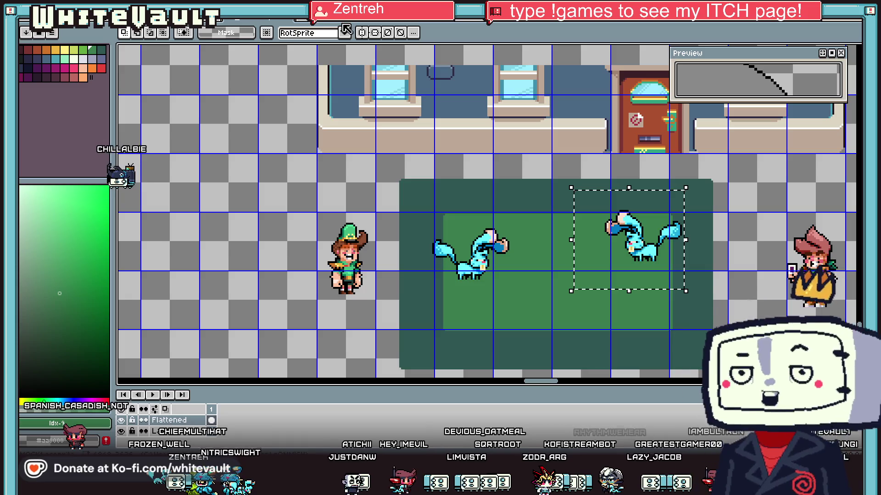
left_click(335, 23)
Step: Cycle through the open documents with Ctrl+Tab to reach the creature sprite sheet
left_click(404, 23)
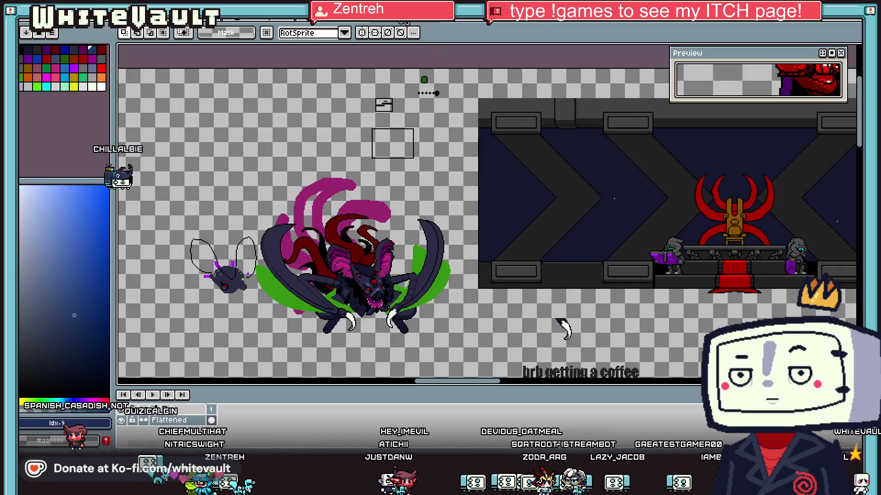
left_click(477, 20)
key("ctrl+Tab")
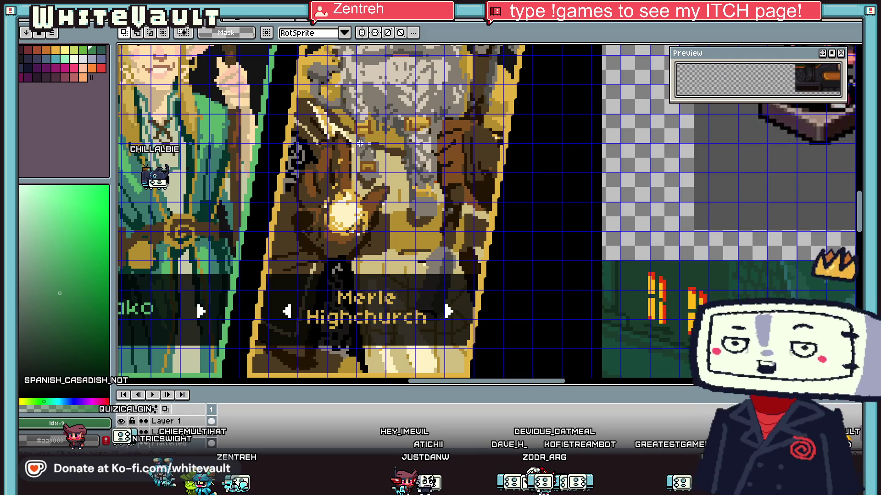
key("ctrl+Tab")
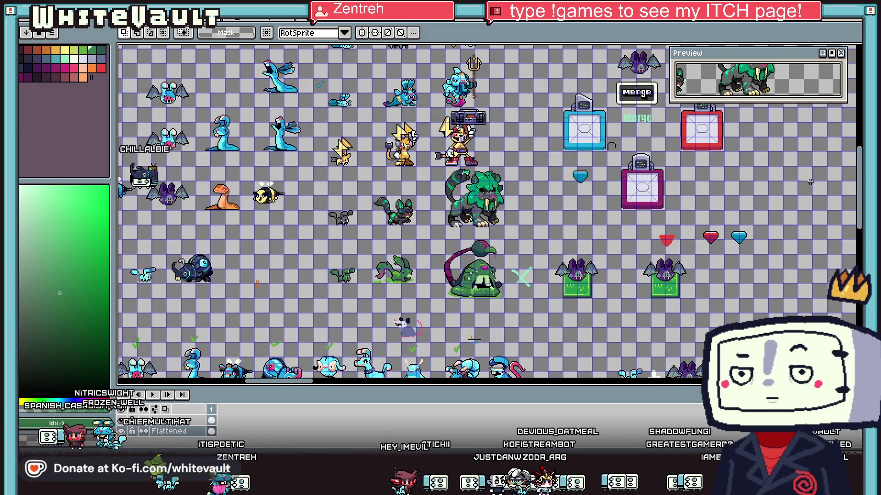
key("ctrl+Tab")
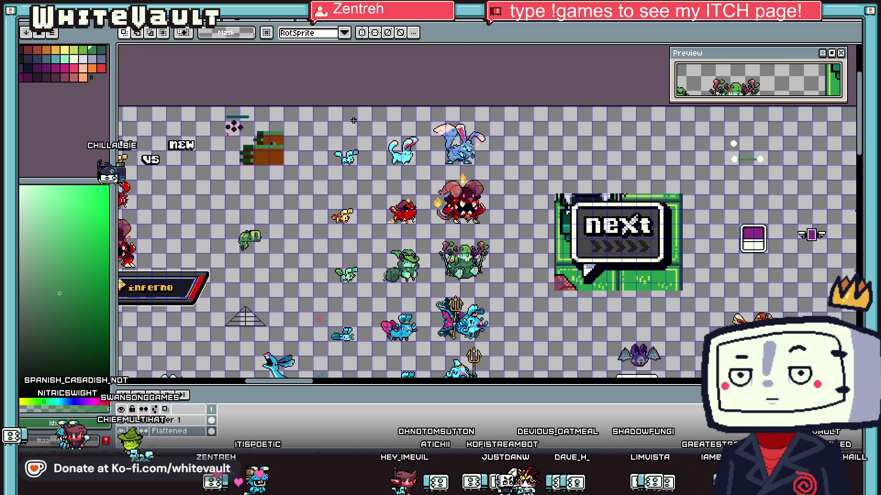
Step: Browse the monster sheet and marquee the small red creature beside the large horned one
scroll(486, 211, "up", 2)
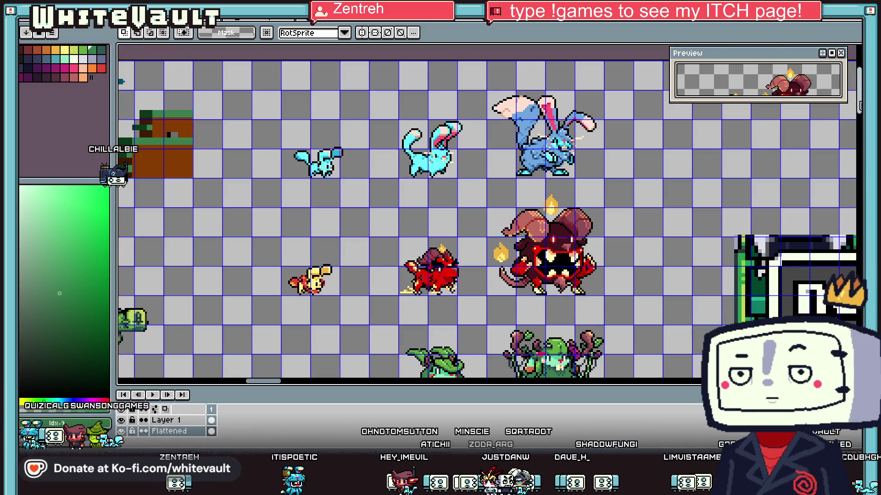
scroll(486, 211, "down", 2)
scroll(486, 211, "down", 3)
scroll(486, 211, "up", 4)
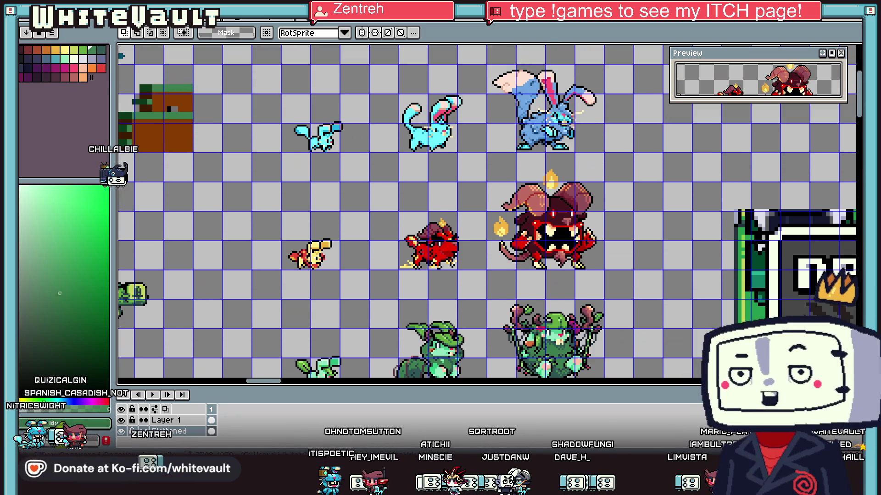
scroll(486, 211, "down", 4)
scroll(486, 210, "down", 7)
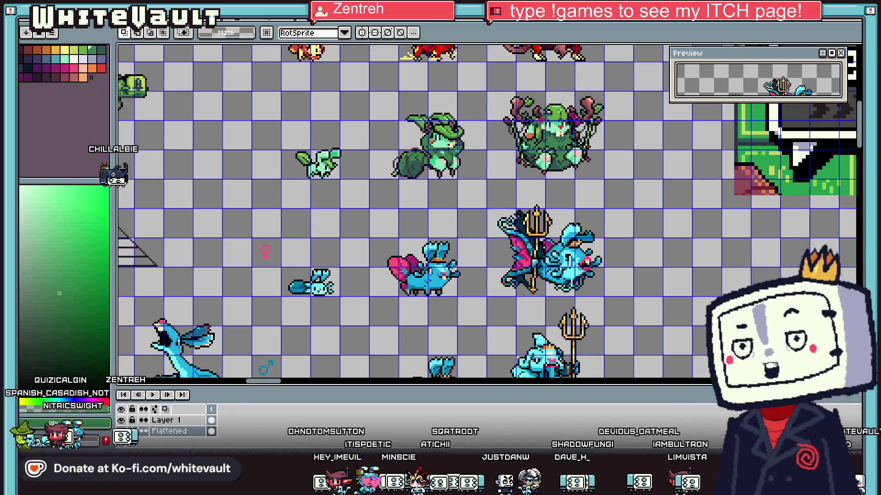
scroll(487, 211, "down", 2)
scroll(487, 211, "down", 3)
scroll(487, 211, "down", 2)
scroll(486, 211, "down", 6)
scroll(486, 211, "down", 6)
scroll(486, 211, "down", 5)
scroll(486, 211, "down", 2)
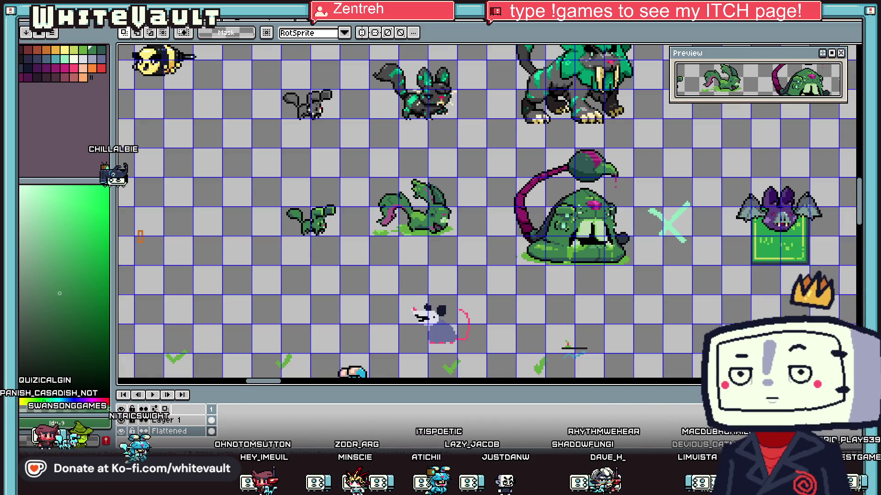
scroll(486, 211, "up", 4)
scroll(487, 210, "down", 1, "ctrl")
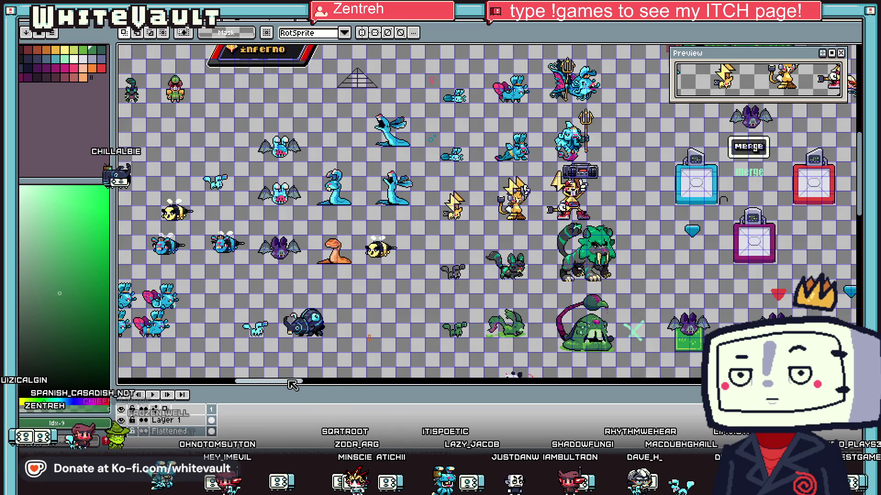
left_click_drag(292, 382, 345, 382)
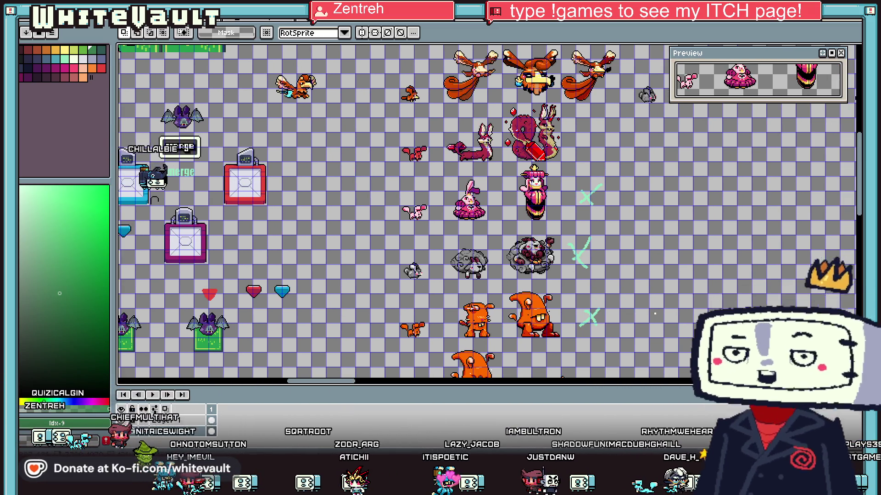
scroll(466, 320, "up", 1, "ctrl")
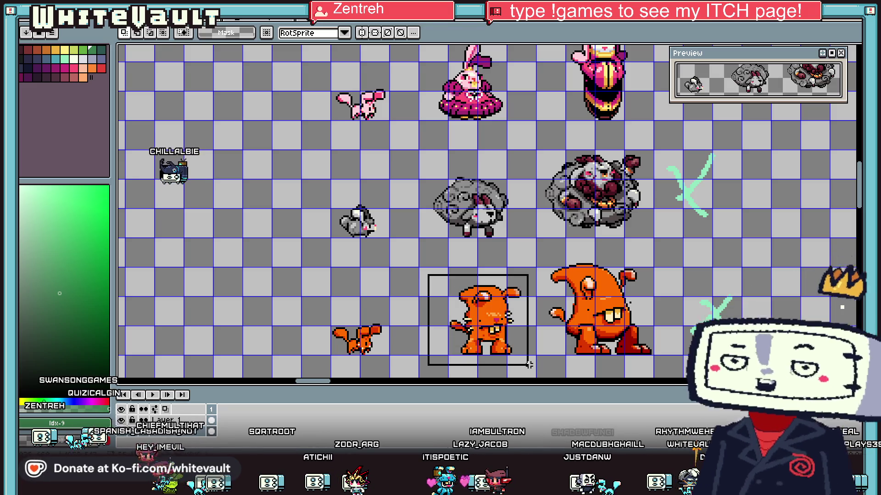
left_click_drag(513, 343, 531, 368)
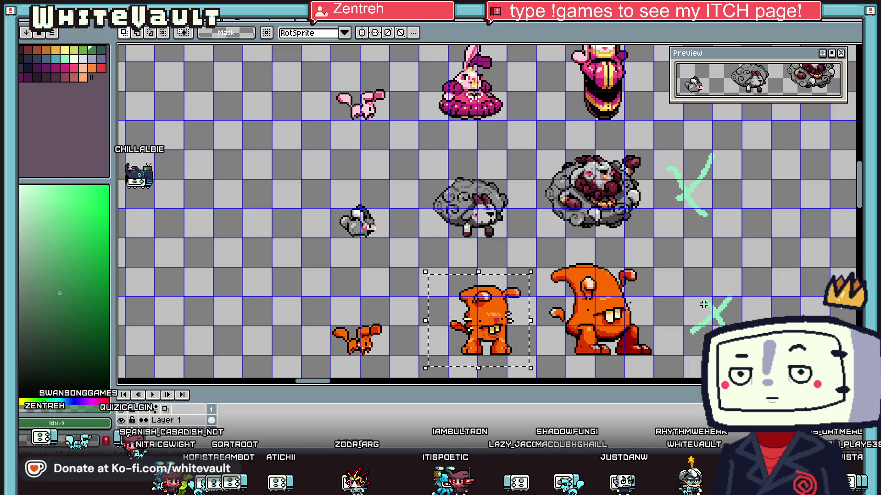
left_click_drag(858, 202, 858, 92)
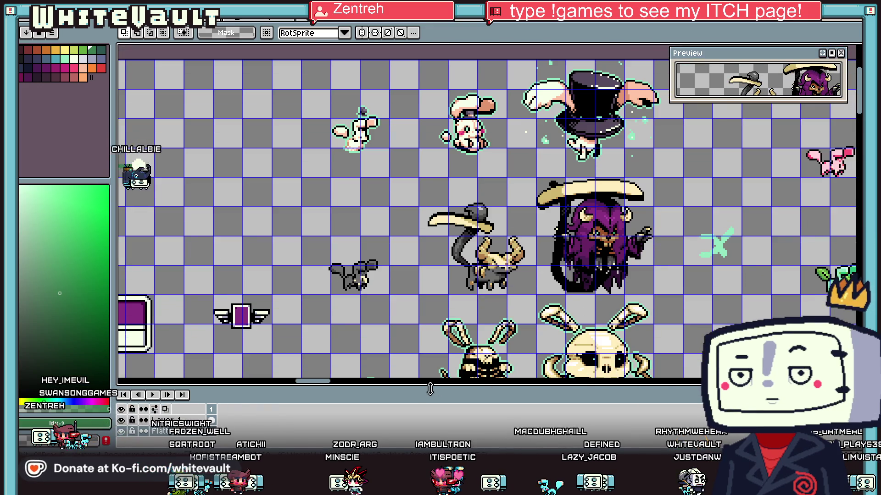
left_click_drag(326, 381, 282, 383)
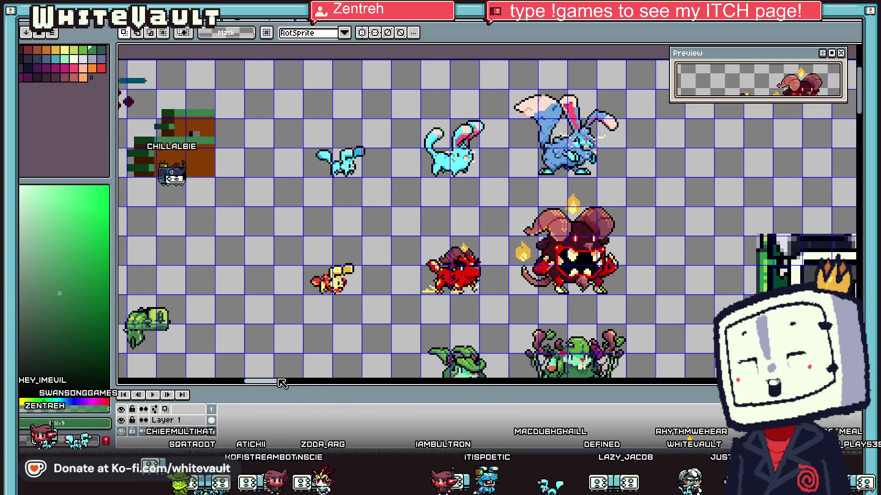
scroll(459, 284, "up", 1)
left_click_drag(398, 200, 519, 318)
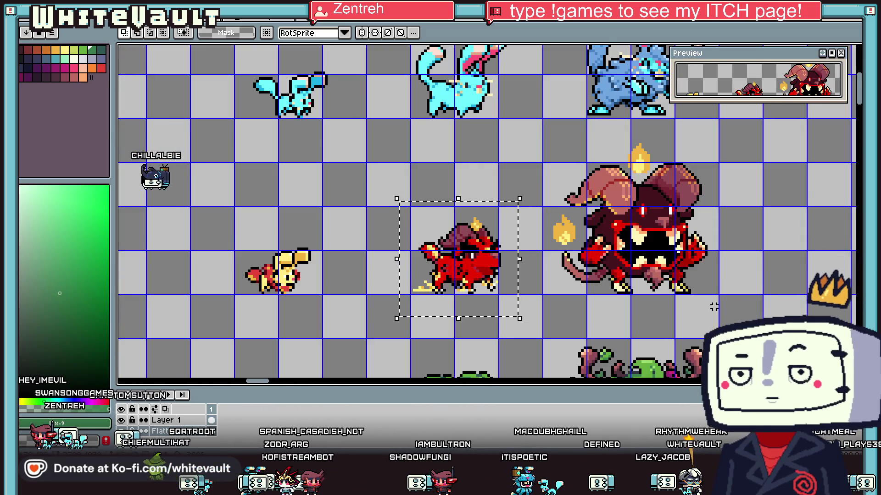
Step: Cycle back to the storefront scene and paste the small red creature in with Ctrl+V
scroll(486, 211, "down", 2)
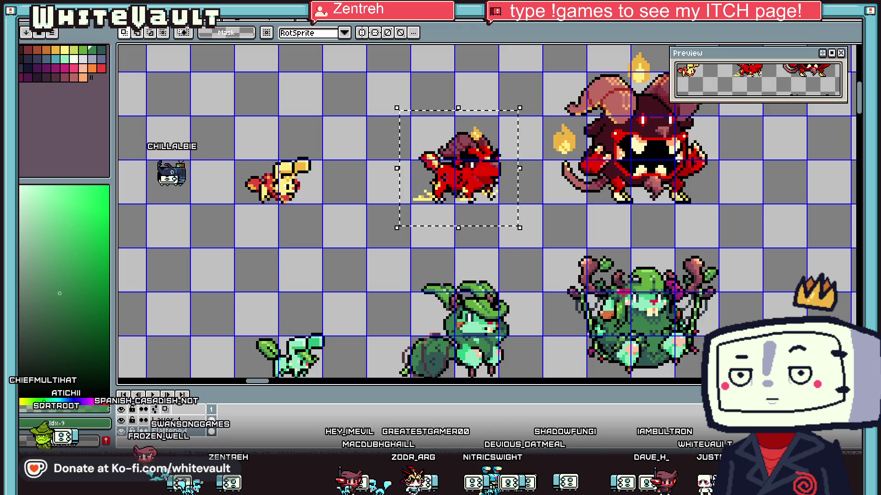
scroll(566, 142, "down", 1)
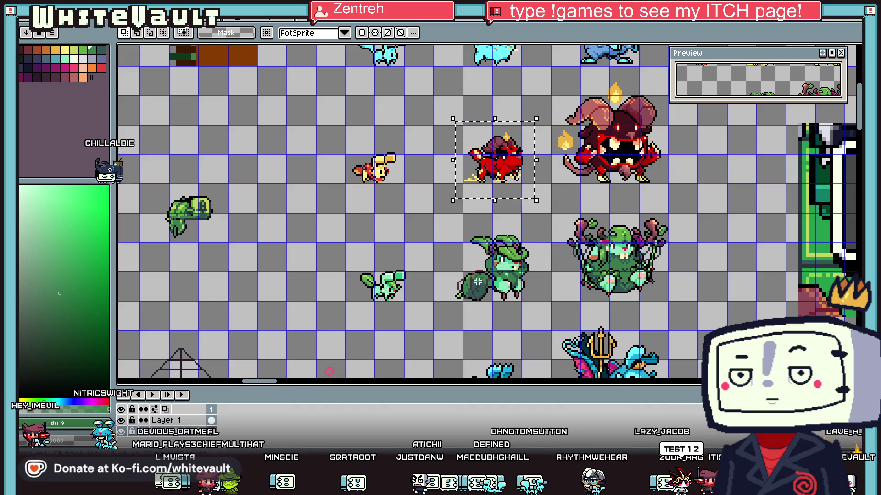
scroll(476, 282, "down", 2)
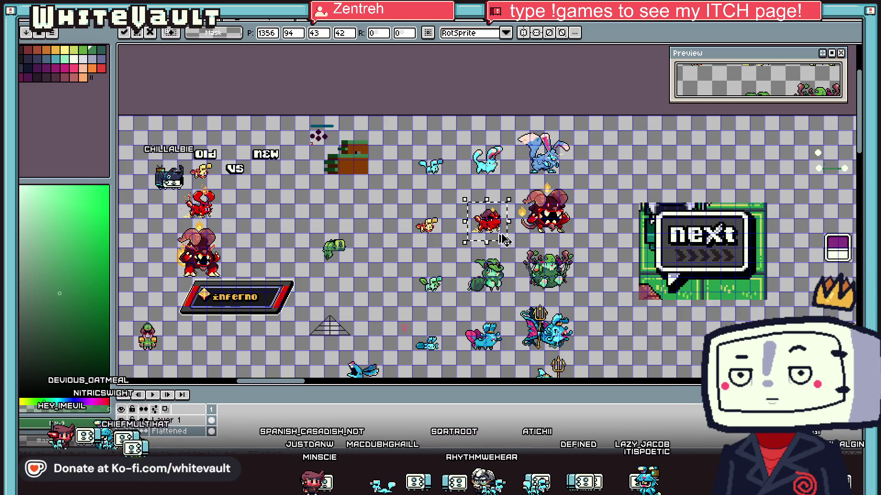
key("ctrl+Tab")
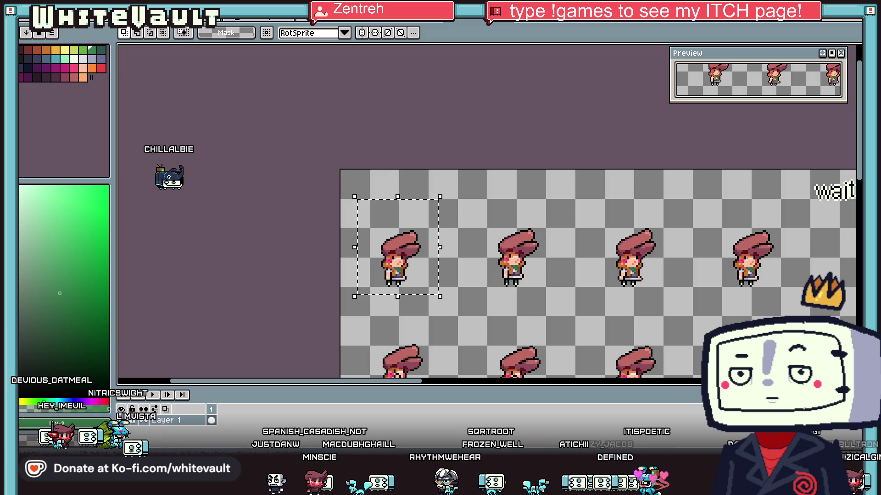
key("ctrl+Tab")
key("ctrl+Tab")
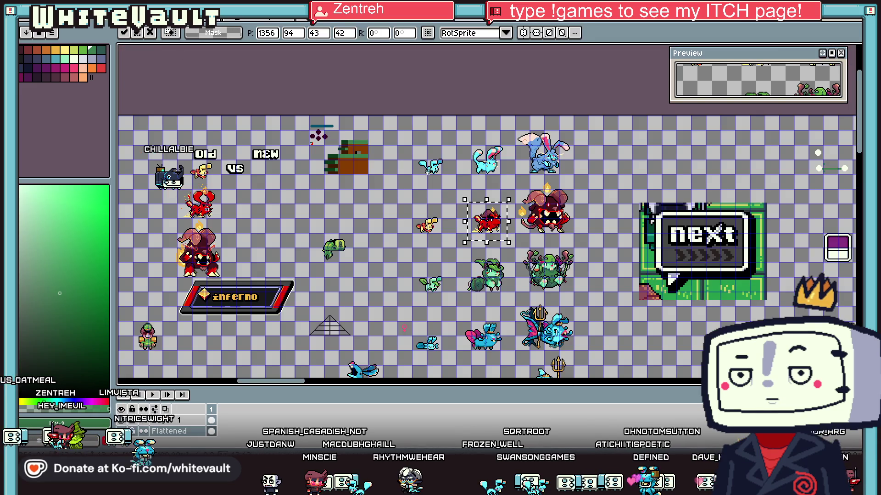
scroll(453, 237, "down", 3)
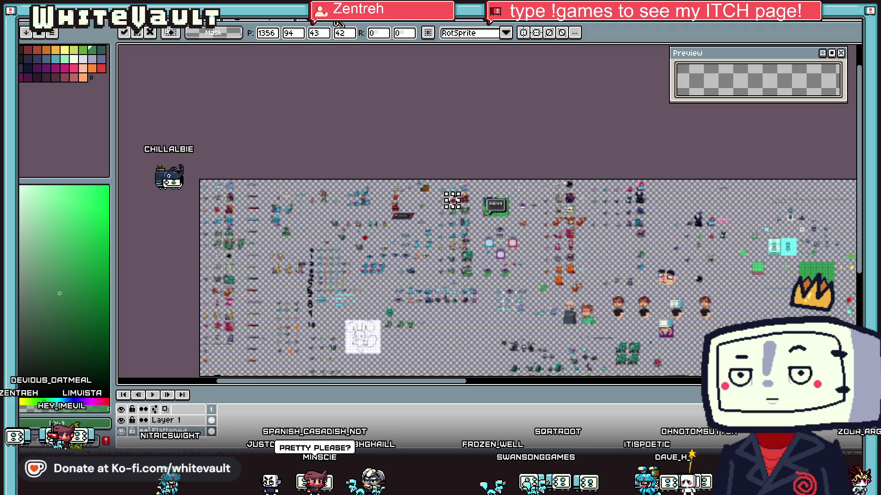
key("ctrl+shift+Tab")
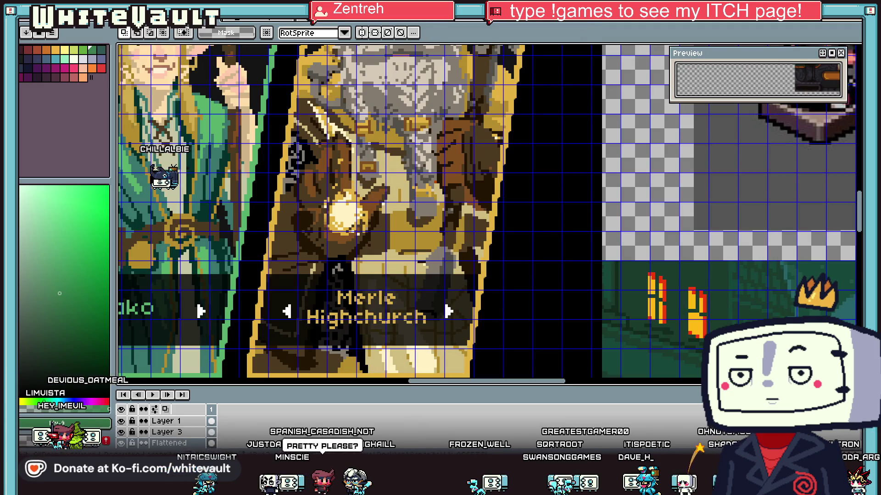
key("ctrl+Tab")
key("ctrl+Tab")
key("ctrl+Tab")
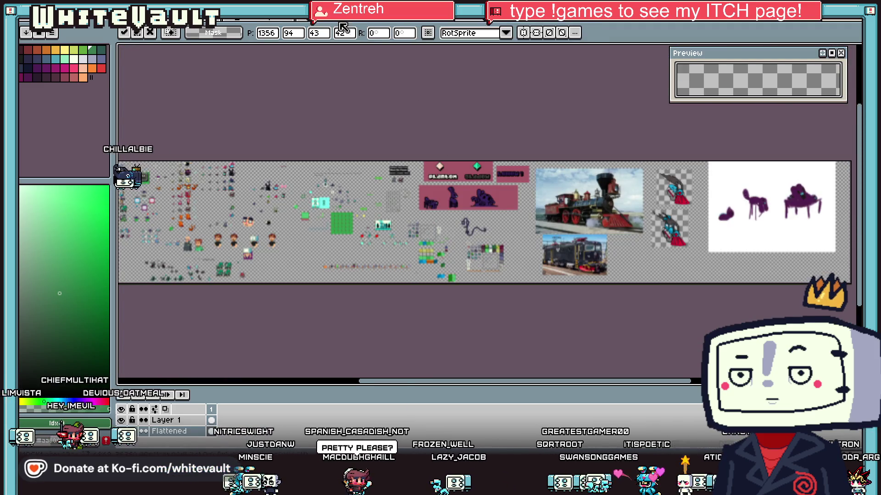
key("ctrl+Tab")
key("ctrl+Tab")
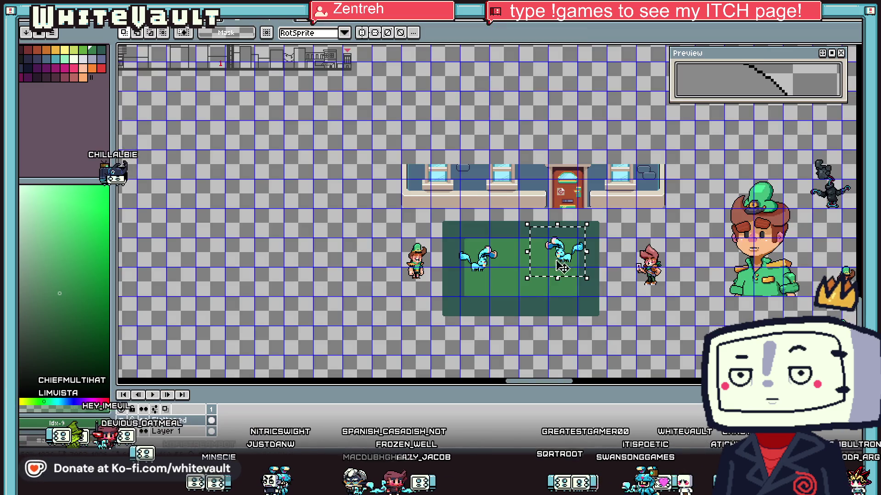
scroll(617, 238, "up", 1)
key("ctrl+v")
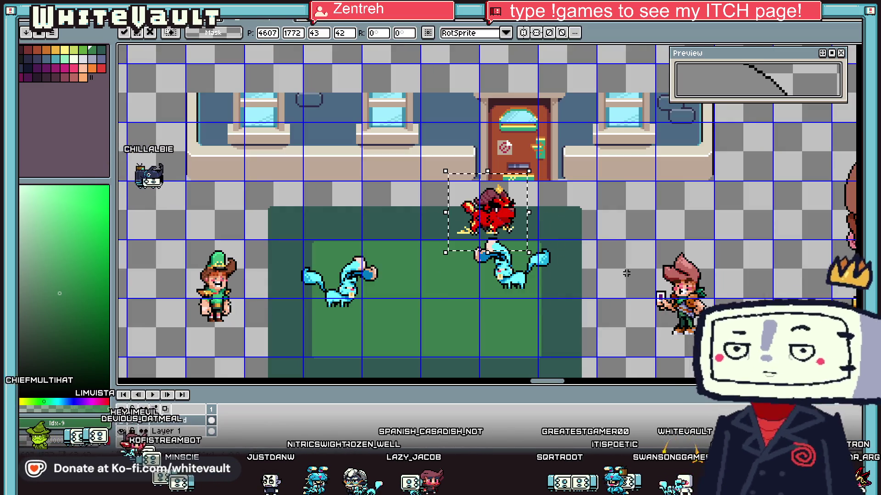
Step: Drag the pasted red creature down off the blue creature and commit its position
mouse_move(499, 216)
left_mouse_down()
mouse_move(550, 266)
mouse_move(521, 278)
left_mouse_up()
scroll(521, 279, "up", 1)
scroll(521, 279, "up", 1)
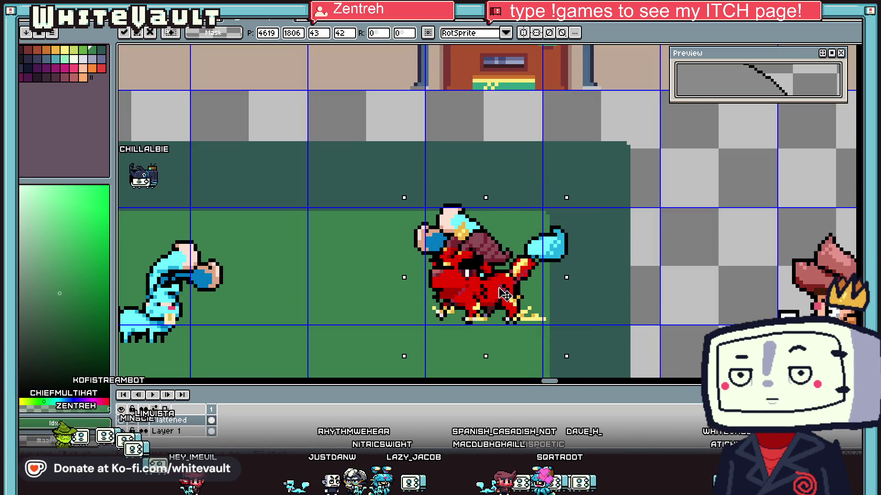
scroll(505, 292, "down", 2)
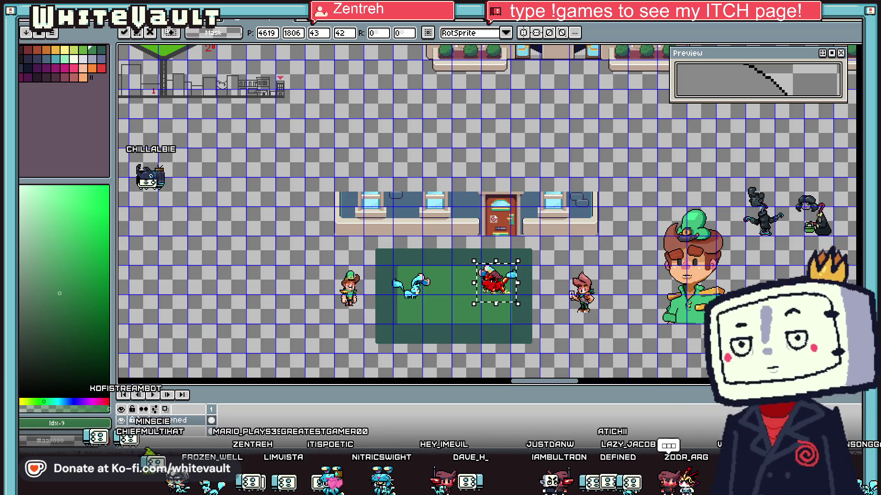
scroll(525, 285, "up", 1)
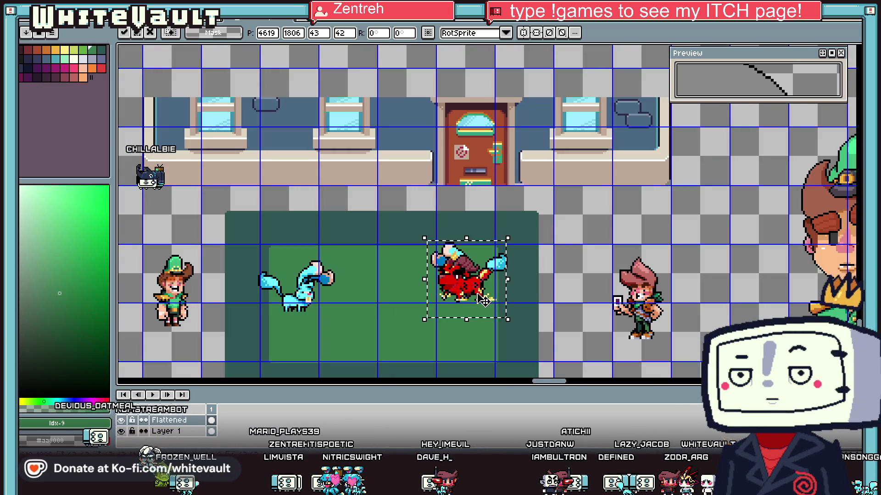
scroll(481, 300, "down", 1)
scroll(481, 300, "up", 1)
left_click_drag(482, 301, 485, 349)
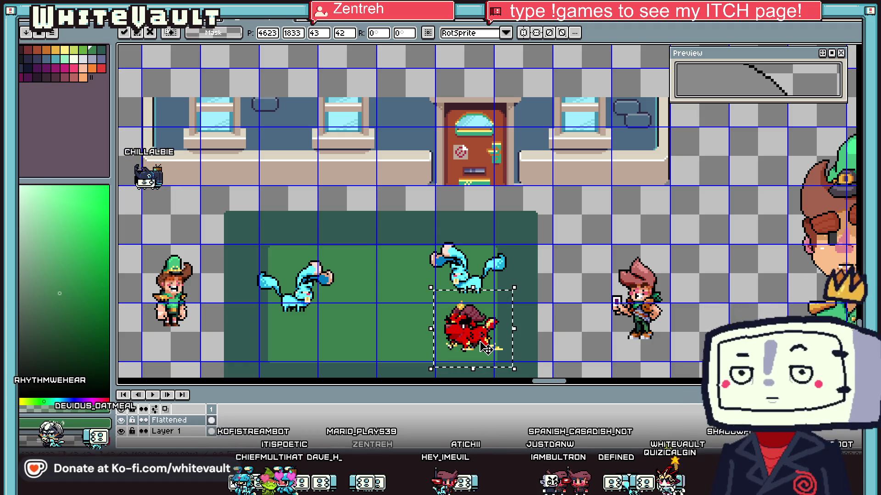
scroll(427, 268, "down", 2)
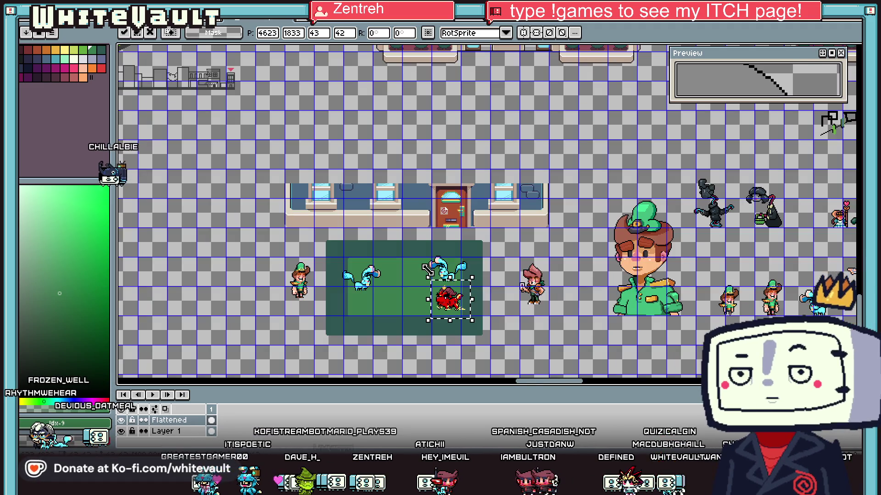
left_click(132, 421)
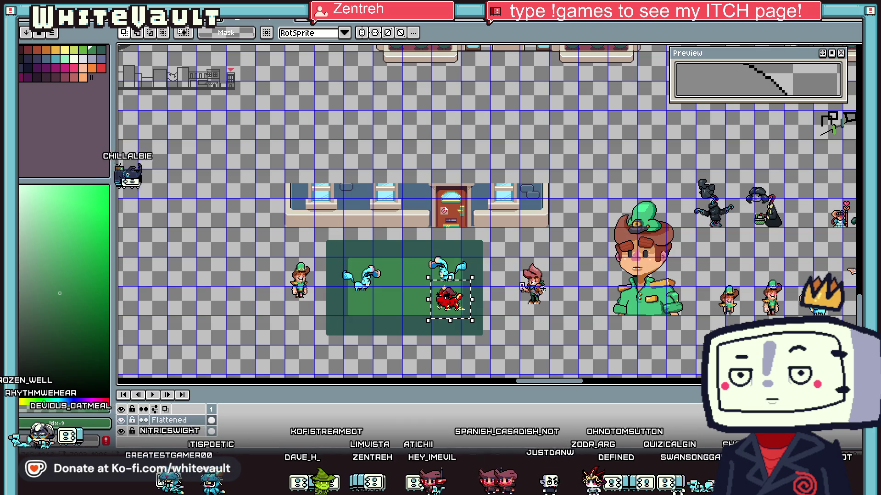
Step: Select, cut and paste the red creature off the green rug to the right of the characters
scroll(430, 304, "up", 2)
left_click_drag(426, 266, 530, 363)
key("ctrl+x")
scroll(522, 190, "down", 2)
key("ctrl+v")
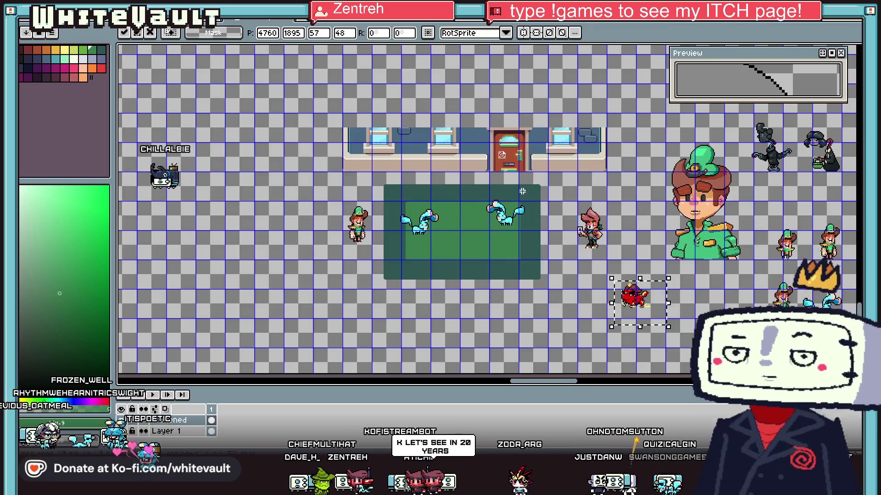
scroll(522, 190, "up", 2)
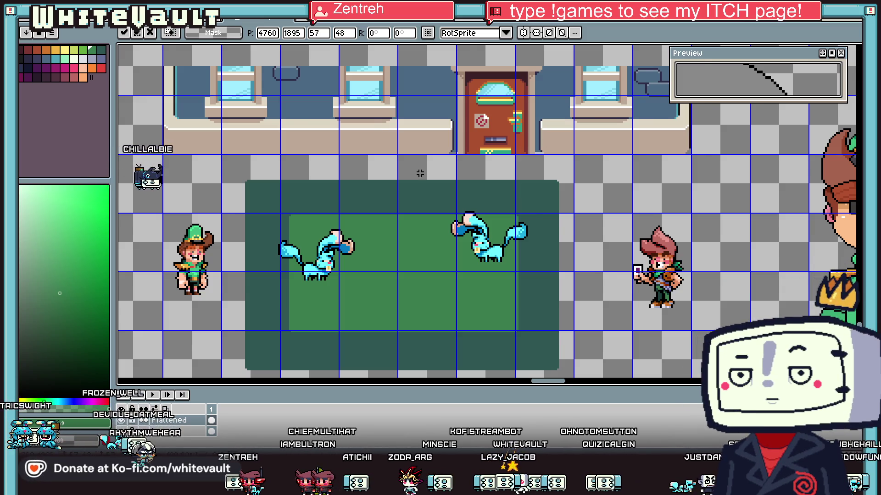
Step: Commit the red creature's placement and clear a stray selection
scroll(426, 175, "down", 2)
scroll(350, 106, "up", 2)
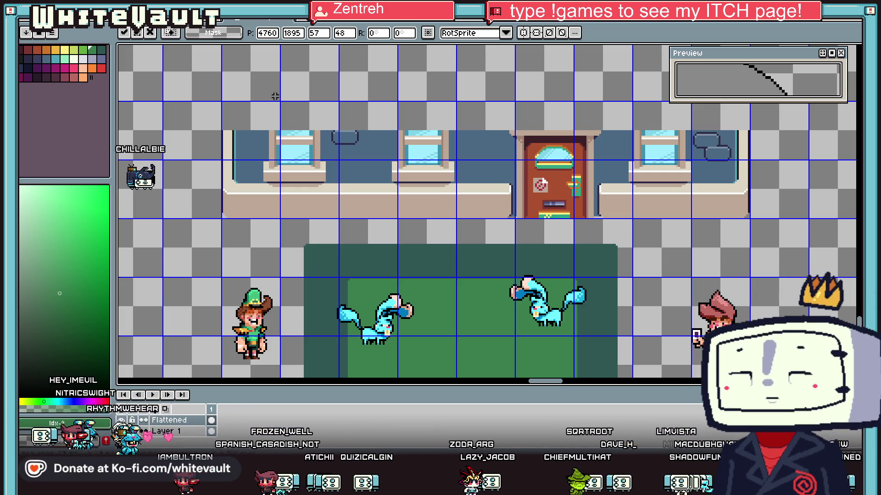
scroll(462, 122, "down", 2)
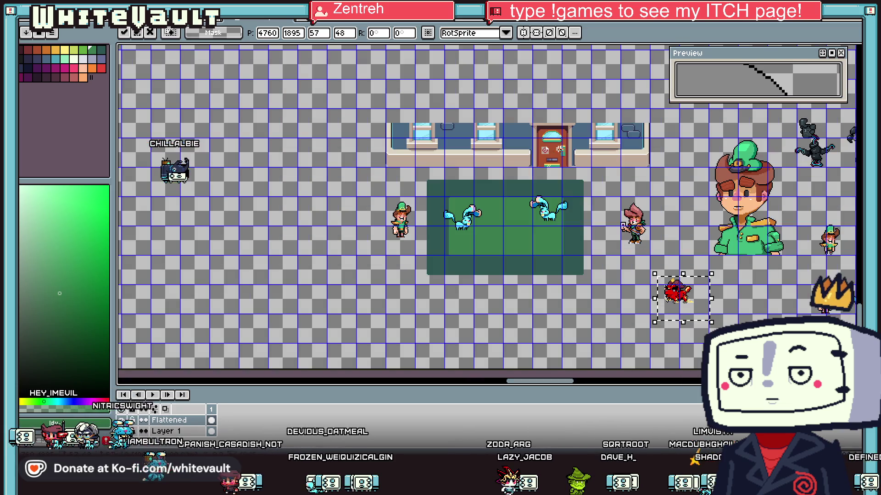
key("Return")
left_click_drag(326, 79, 660, 174)
left_click(603, 193)
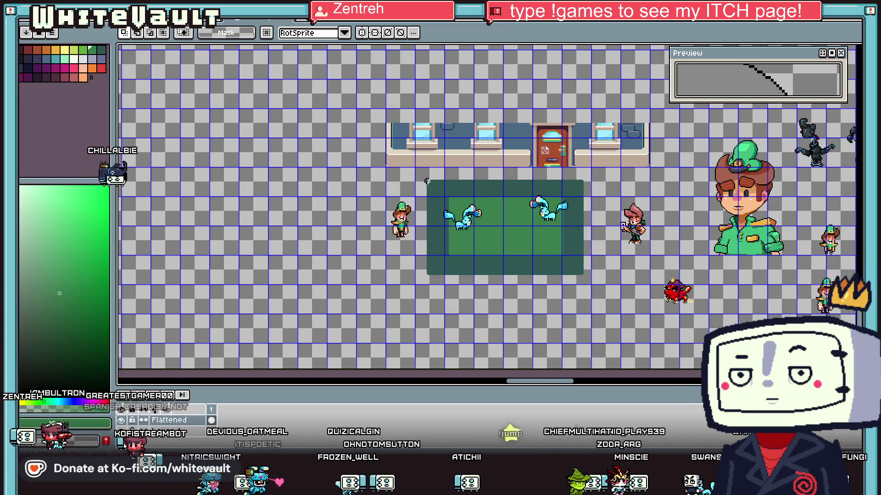
Step: Move the green-hat and pink-haired characters slightly up and left beside the rug
scroll(412, 185, "up", 1)
mouse_move(323, 185)
left_mouse_down()
mouse_move(435, 320)
mouse_move(374, 291)
left_mouse_up()
scroll(393, 310, "down", 1)
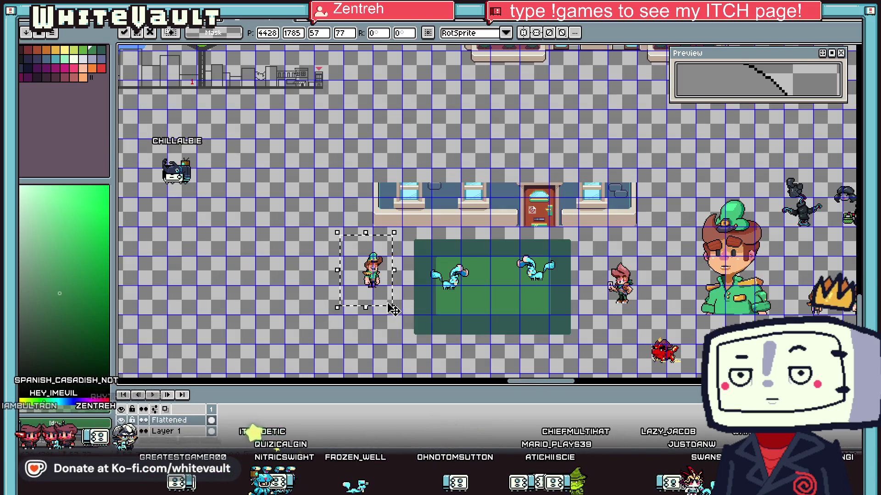
left_click(593, 291)
mouse_move(619, 278)
left_mouse_down()
mouse_move(646, 323)
mouse_move(625, 305)
left_mouse_up()
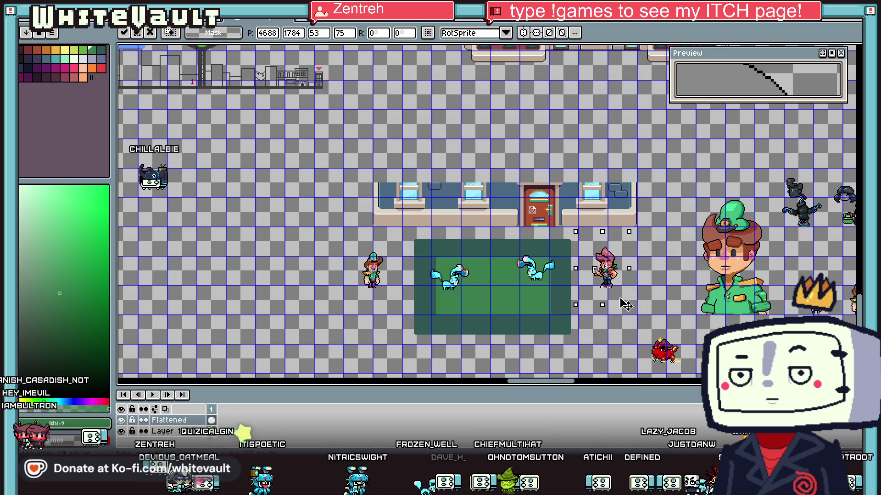
left_click(623, 302)
Step: Reposition the green-hat character to stand just left of the green rug
scroll(372, 275, "up", 1)
left_click_drag(333, 217, 432, 349)
scroll(430, 332, "down", 1)
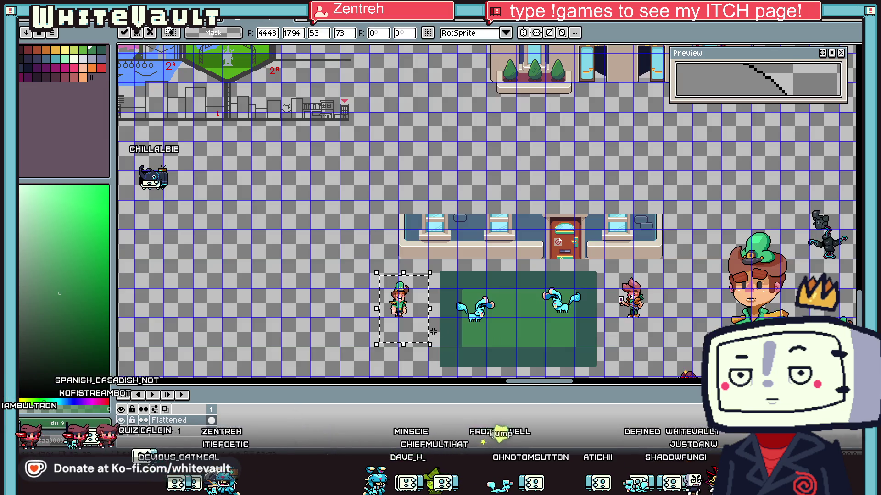
left_click(688, 337)
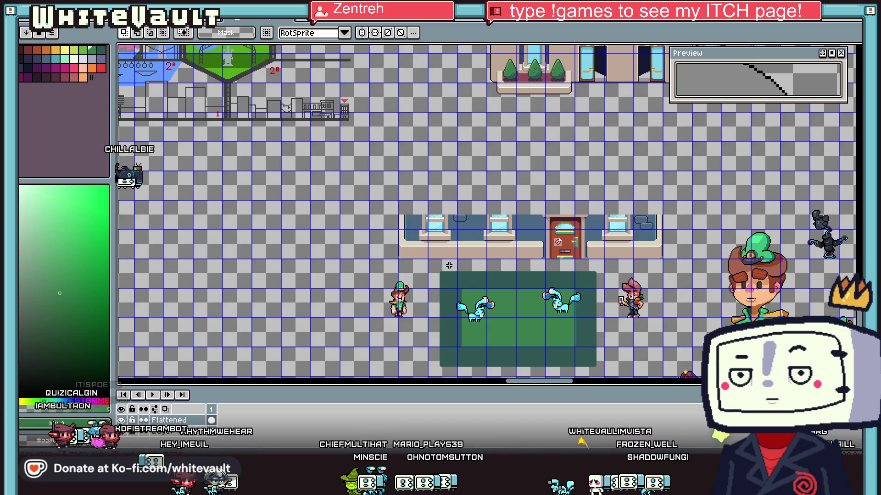
Step: Select most of the storefront building
scroll(482, 266, "up", 1)
scroll(544, 270, "down", 1)
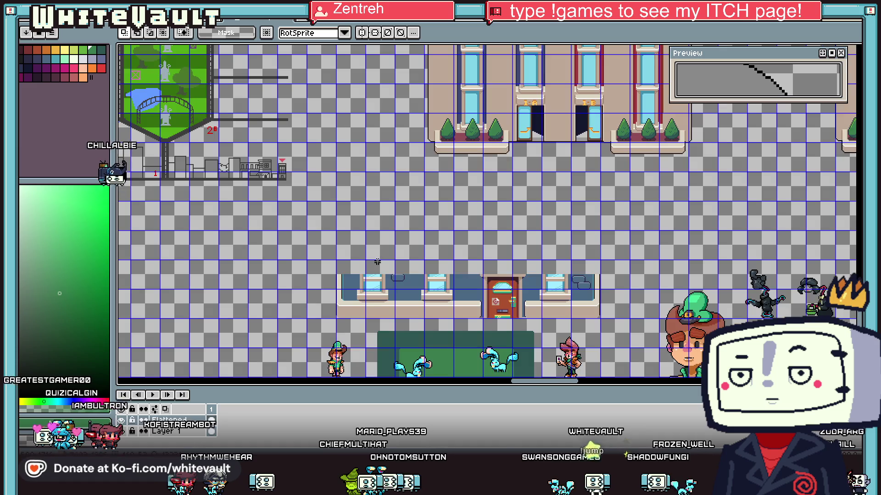
left_click_drag(625, 254, 355, 323)
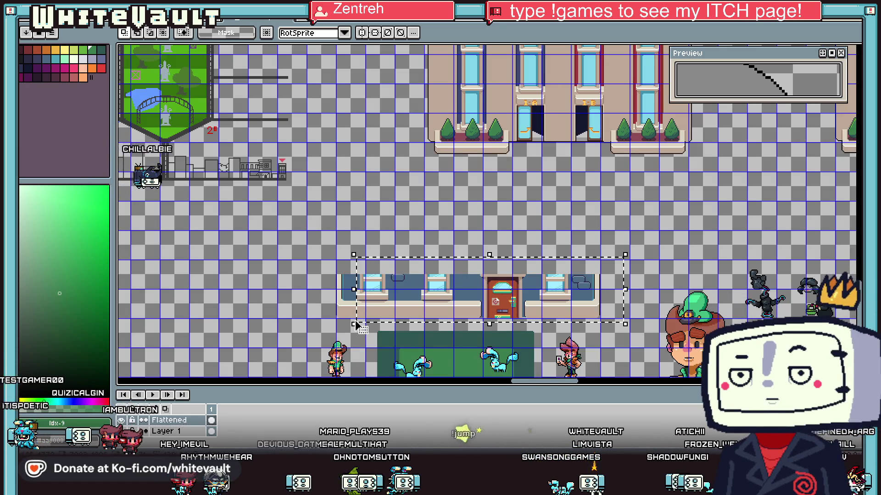
Step: Delete the storefront and stretch its remaining thin slice into a wider window piece
key("Delete")
scroll(357, 317, "up", 1)
left_click_drag(339, 212, 358, 336)
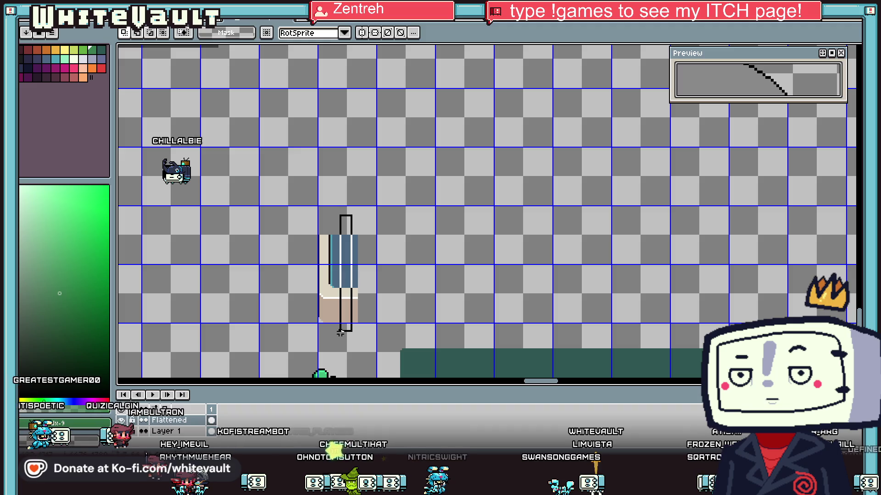
left_click_drag(358, 274, 441, 286)
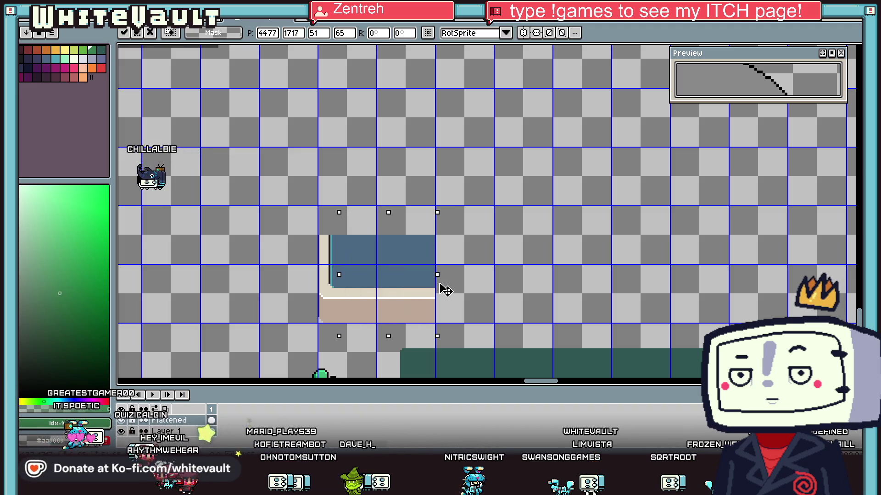
key("Return")
Step: With the pencil active, move the symmetry axis to the left
scroll(411, 284, "up", 1)
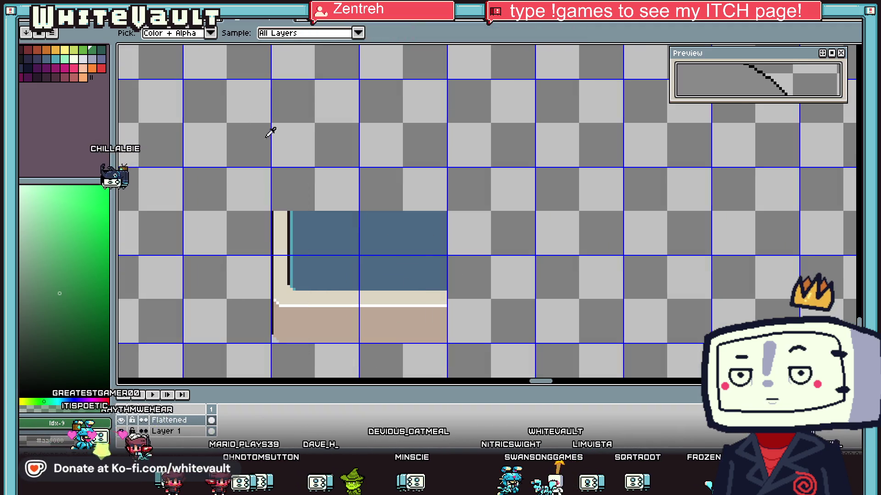
key("b")
scroll(437, 183, "down", 4)
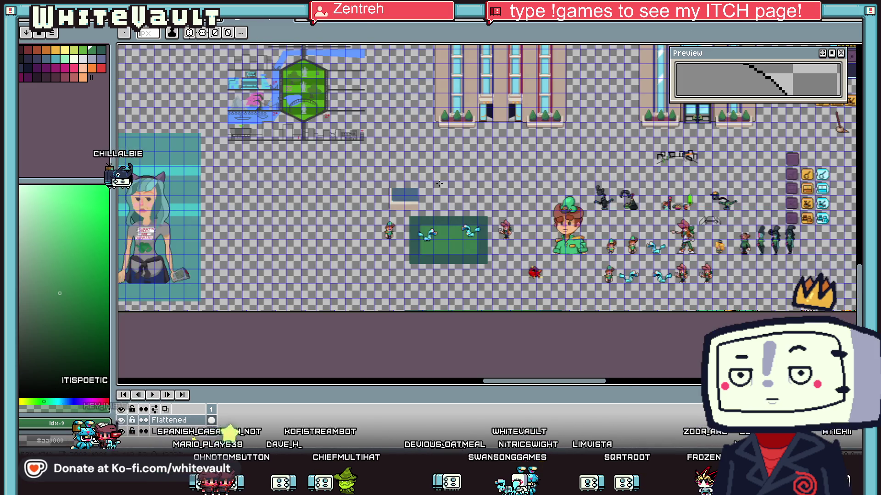
scroll(494, 158, "down", 2)
scroll(564, 154, "down", 2)
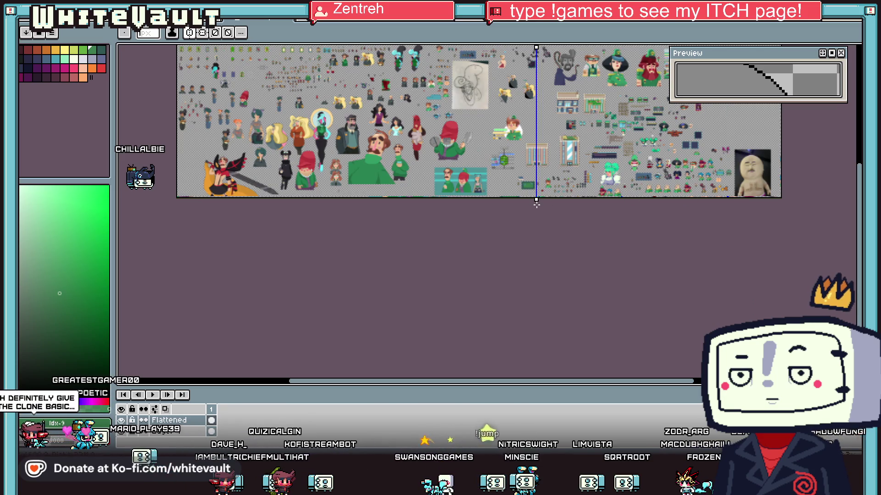
scroll(535, 179, "up", 3)
scroll(517, 187, "up", 3)
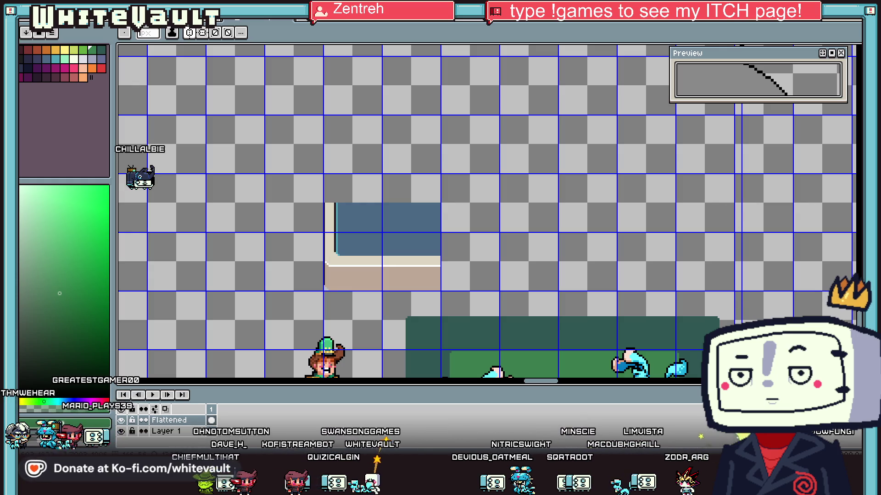
mouse_move(552, 363)
left_mouse_down()
mouse_move(403, 357)
mouse_move(500, 257)
left_mouse_up()
Step: Make red the drawing colour from the palette and return to the pencil
key("i")
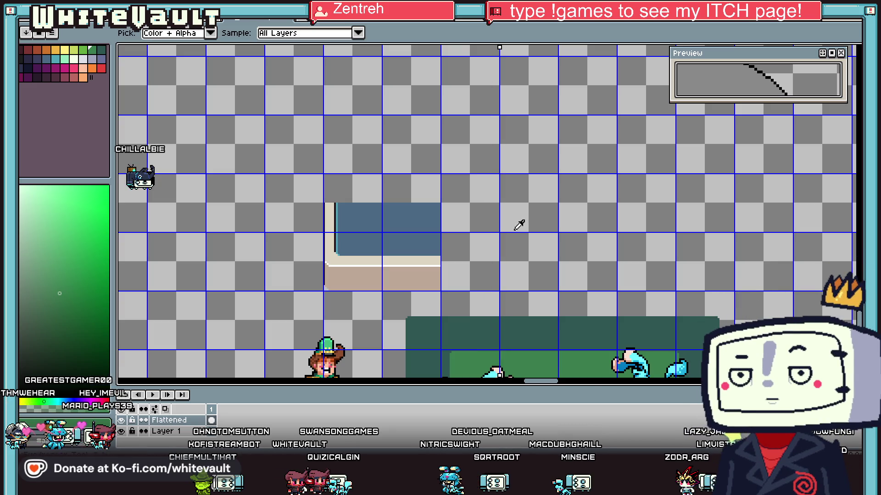
left_click(99, 70)
key("b")
scroll(505, 182, "up", 3)
Step: Paint a round red head with a 10px brush, then reduce the brush size
key("plus")
key("plus")
key("plus")
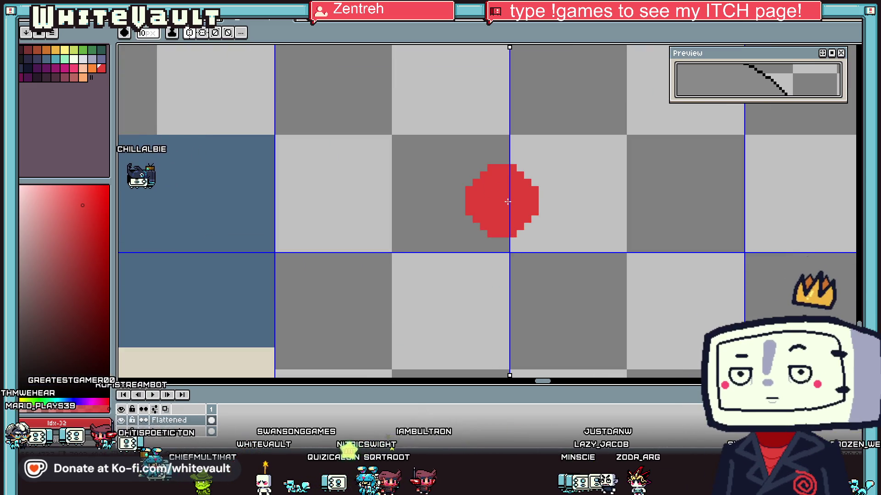
left_click_drag(507, 201, 496, 225)
key("v")
key("b")
key("minus")
key("minus")
key("minus")
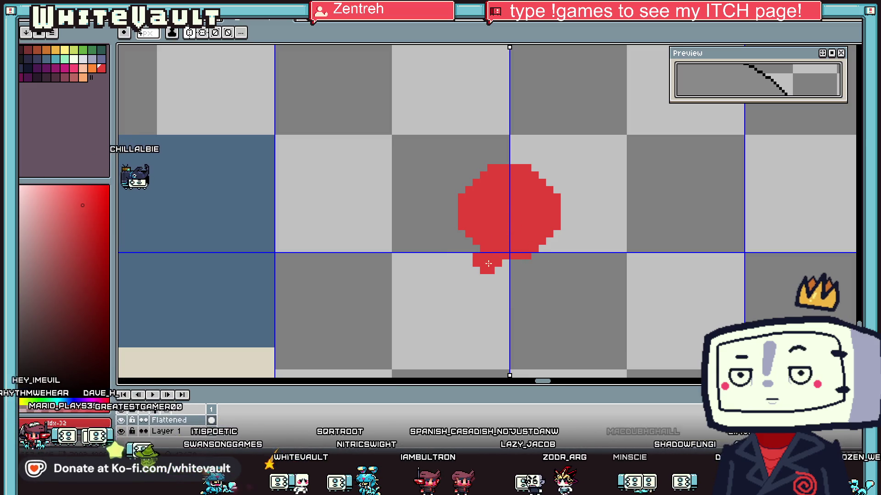
Step: With symmetry on, paint the two red legs below the head, widening and lengthening them
left_click_drag(532, 263, 541, 273)
left_click_drag(474, 265, 464, 277)
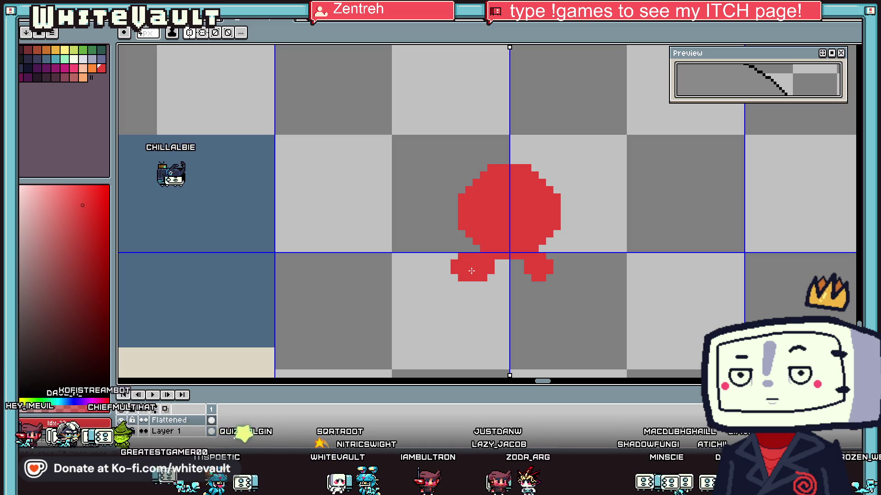
left_click_drag(550, 266, 562, 273)
left_click_drag(468, 275, 463, 282)
left_click_drag(559, 277, 561, 332)
mouse_move(461, 285)
left_mouse_down()
mouse_move(460, 327)
mouse_move(560, 317)
left_mouse_up()
scroll(522, 272, "down", 2)
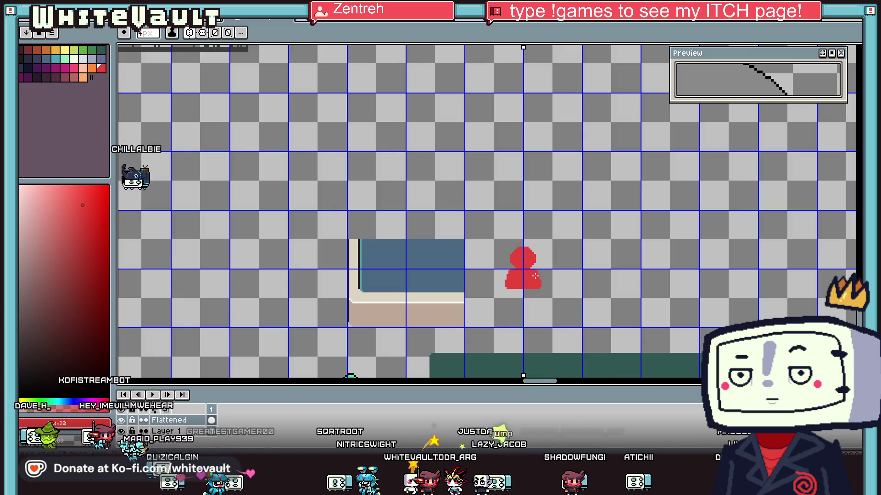
scroll(522, 272, "down", 1)
scroll(527, 316, "up", 1)
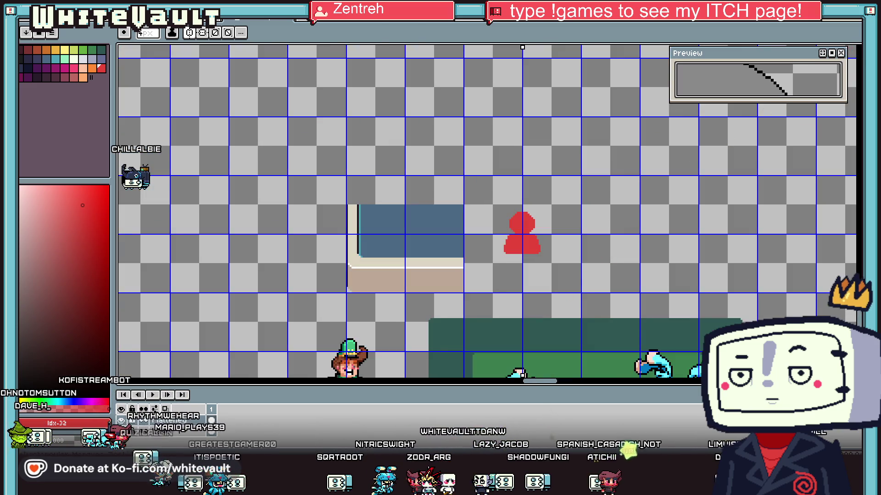
key("m")
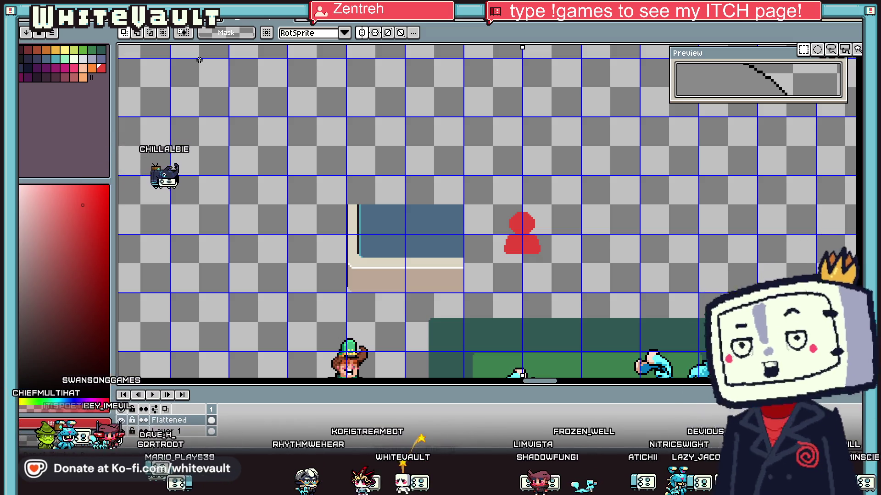
scroll(199, 59, "down", 2)
scroll(199, 60, "up", 2)
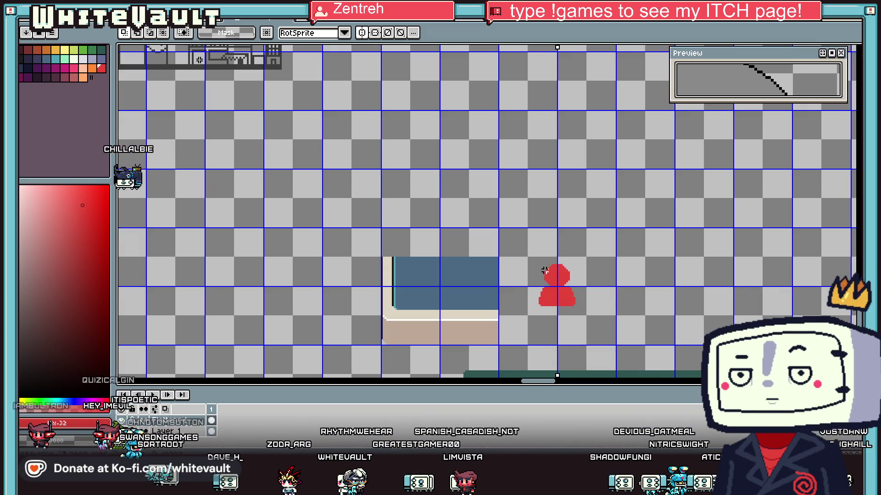
Step: Select the area around the red figure, then deselect it
scroll(549, 273, "up", 2)
left_click_drag(478, 223, 651, 320)
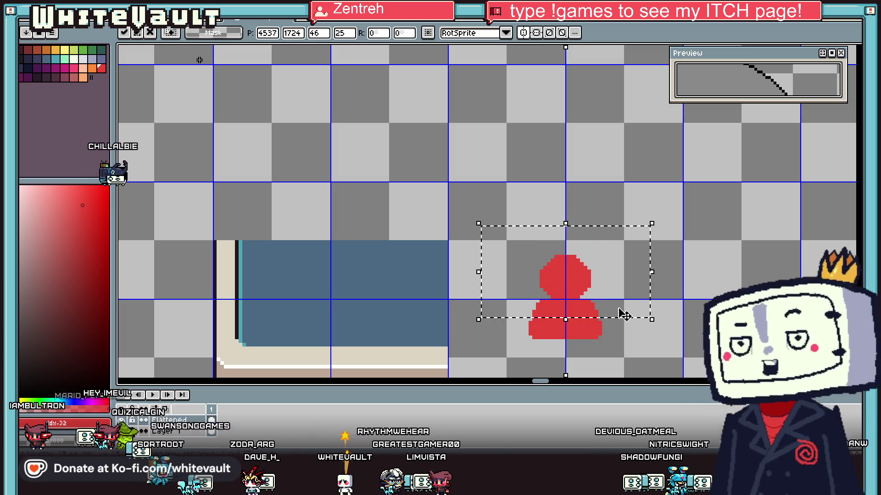
key("ctrl+d")
scroll(632, 322, "down", 3)
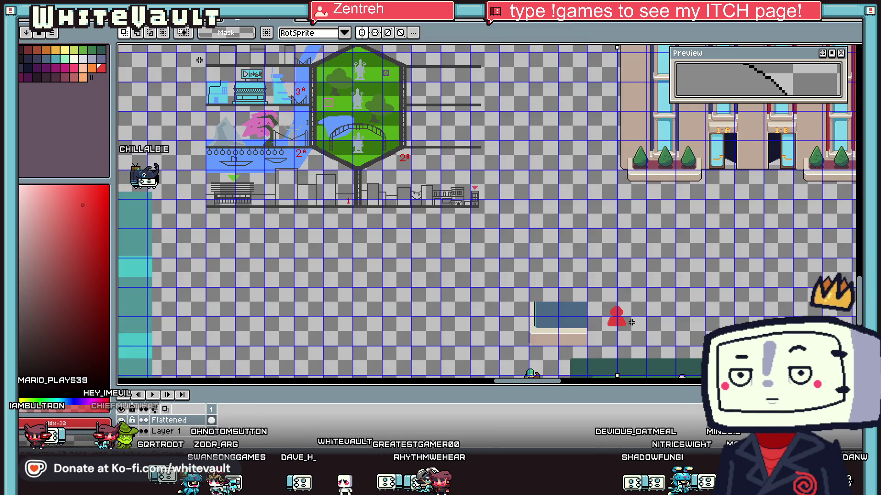
Step: Sample the dark colour and outline the figure's head and shoulders
key("i")
scroll(628, 325, "up", 3)
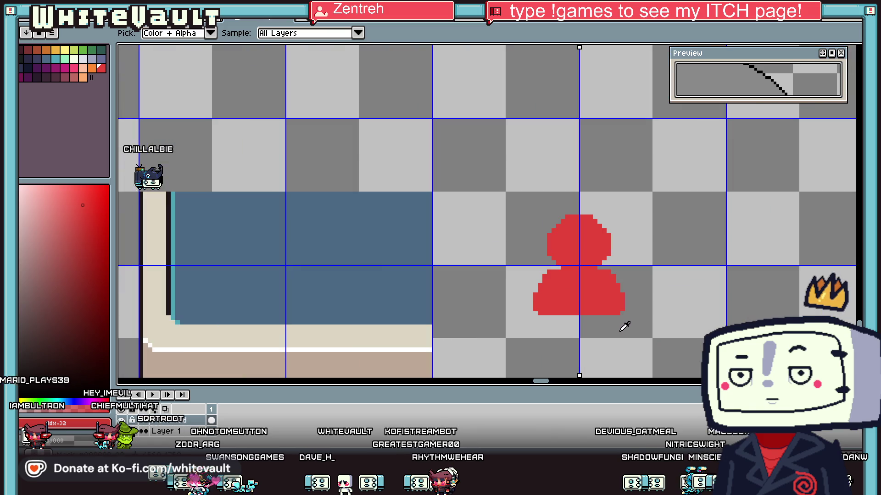
left_click(172, 219)
key("b")
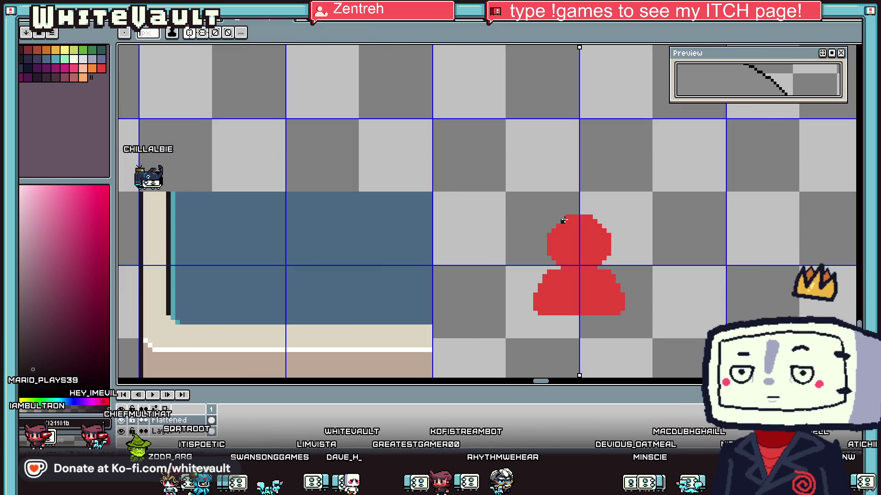
scroll(563, 220, "up", 1)
left_click_drag(558, 217, 544, 237)
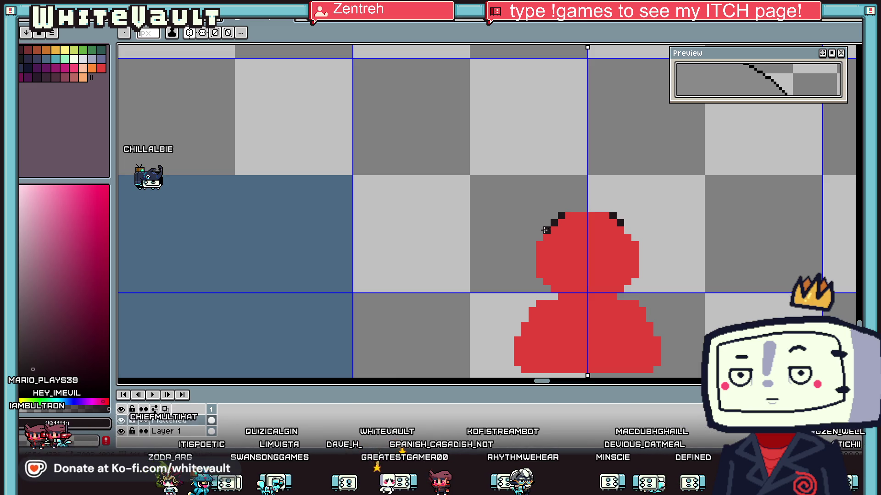
scroll(543, 280, "up", 1)
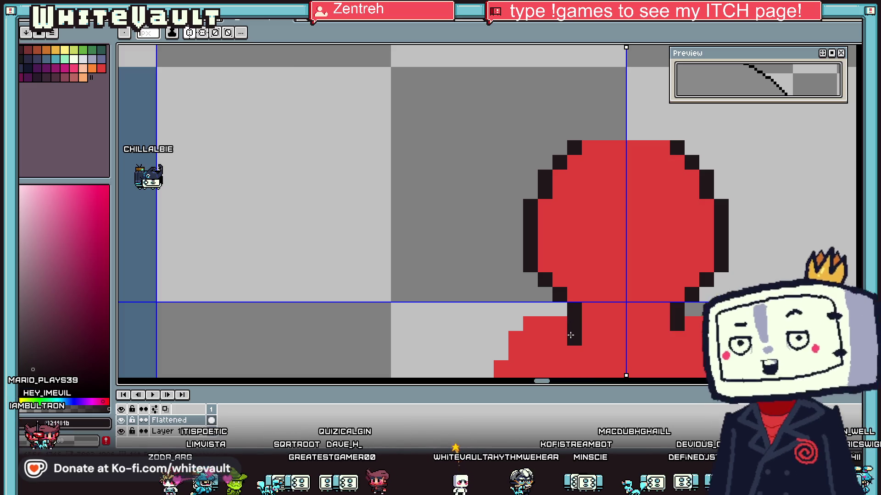
left_click_drag(562, 324, 520, 335)
Step: Outline the figure's lower sides and erase its bottom row of red
scroll(520, 334, "down", 4)
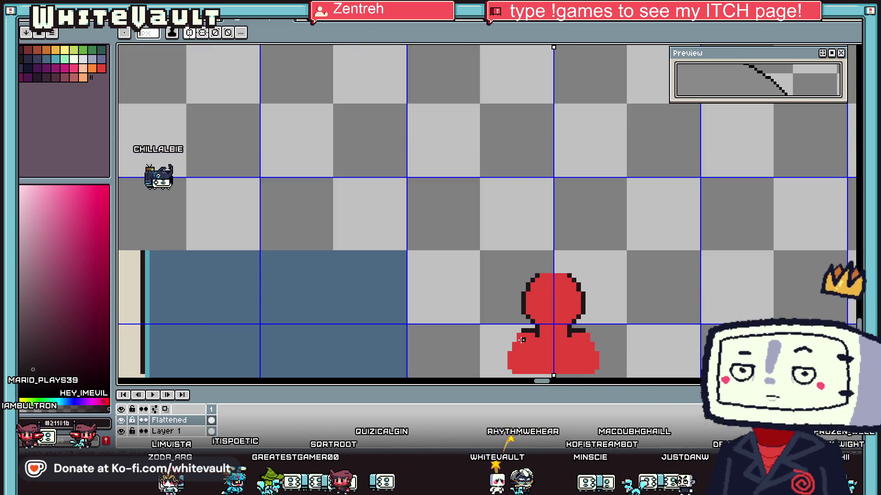
scroll(518, 312, "up", 1)
scroll(517, 291, "up", 1)
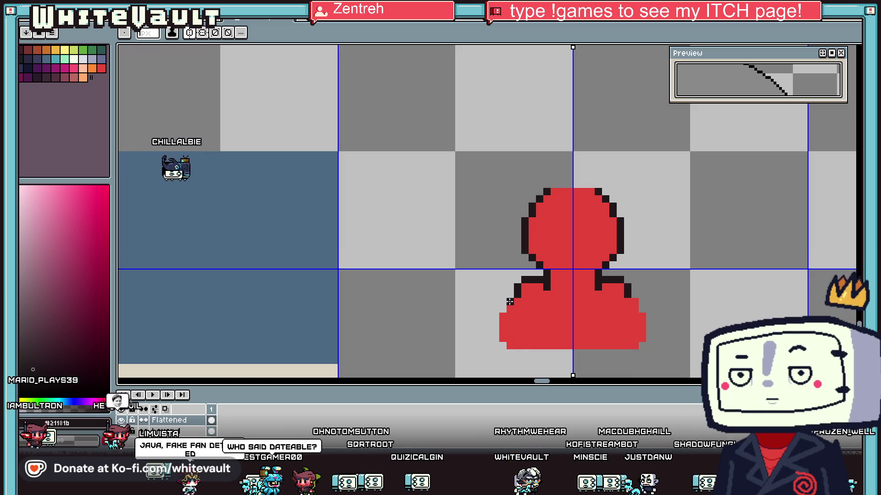
left_click_drag(508, 311, 502, 329)
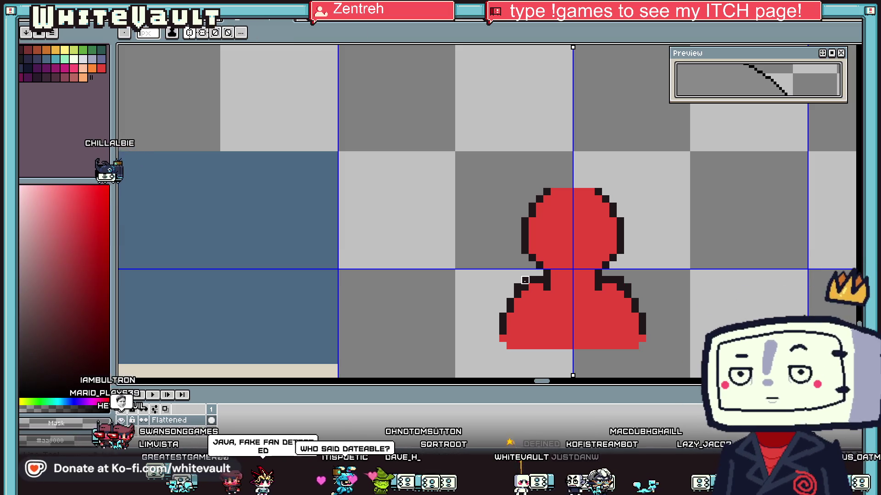
left_click_drag(576, 338, 686, 339)
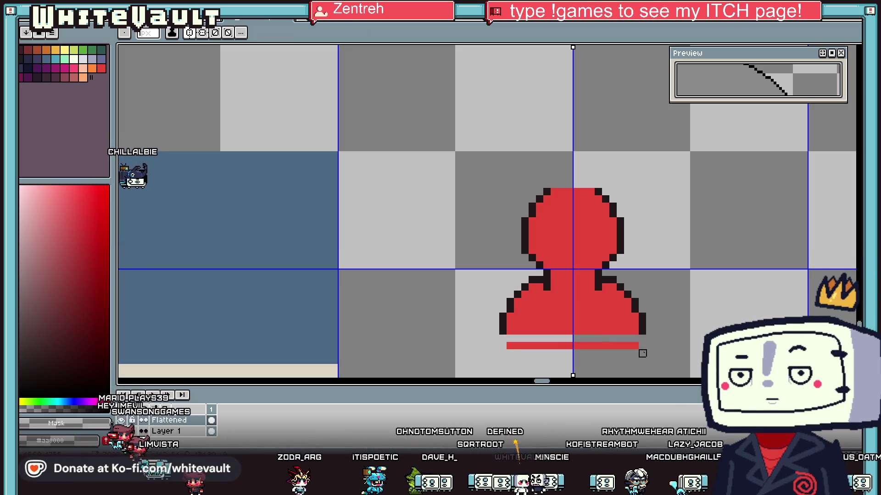
Step: Re-pick the dark colour and move the head's top outline down one pixel
key("i")
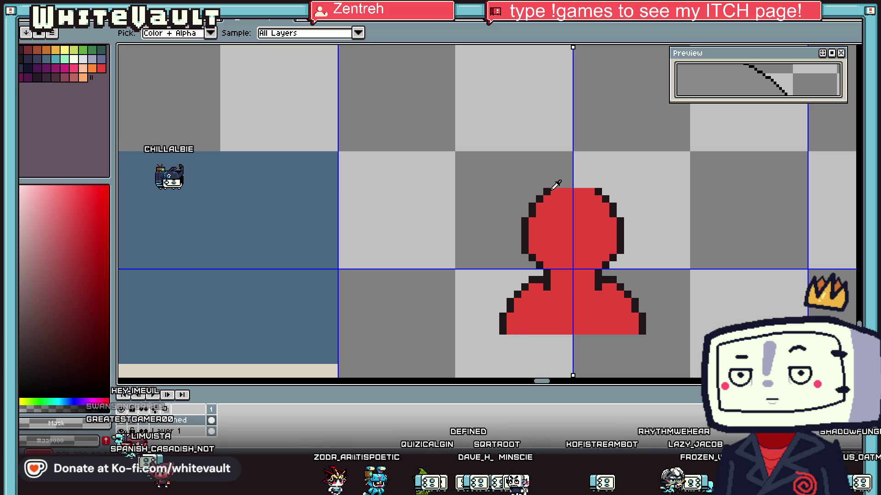
left_click(551, 188)
mouse_move(556, 193)
left_mouse_down()
mouse_move(596, 193)
mouse_move(555, 186)
left_mouse_up()
scroll(554, 229, "up", 2)
scroll(554, 228, "up", 2)
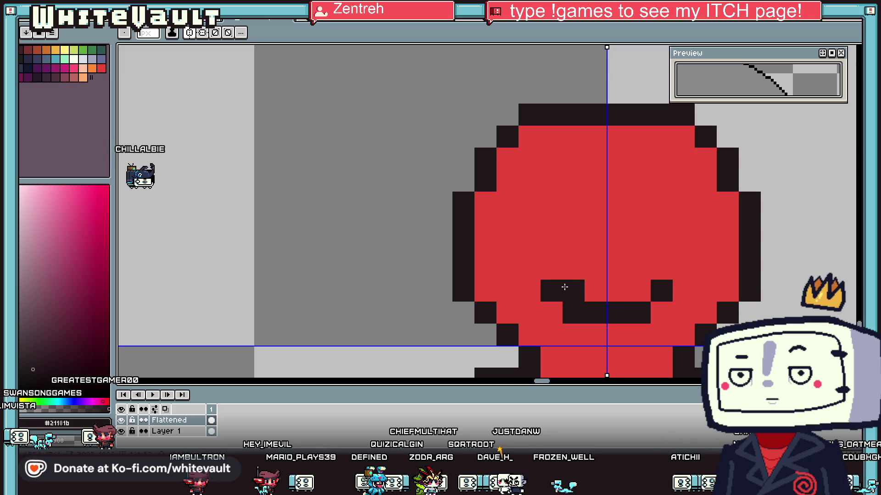
Step: Draw a dark rectangular mouth on the figure's face
left_click_drag(564, 287, 640, 291)
key("x")
left_click(639, 291)
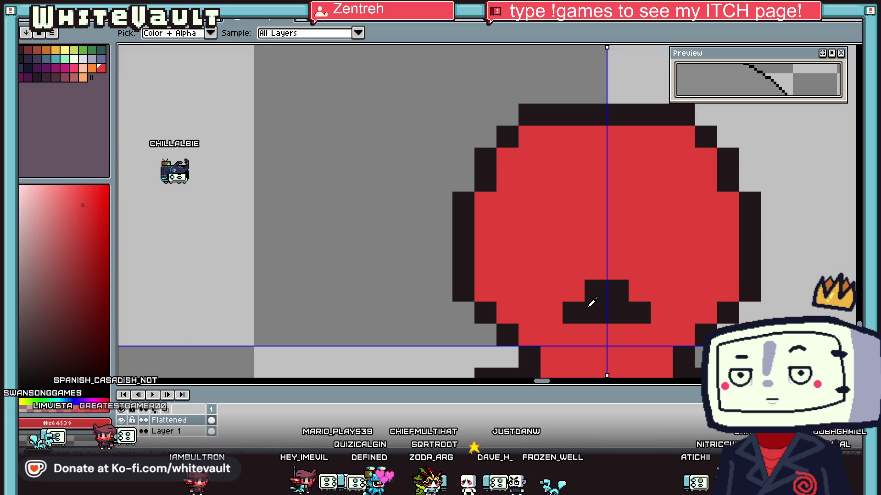
key("x")
left_click(574, 291)
left_click(638, 291)
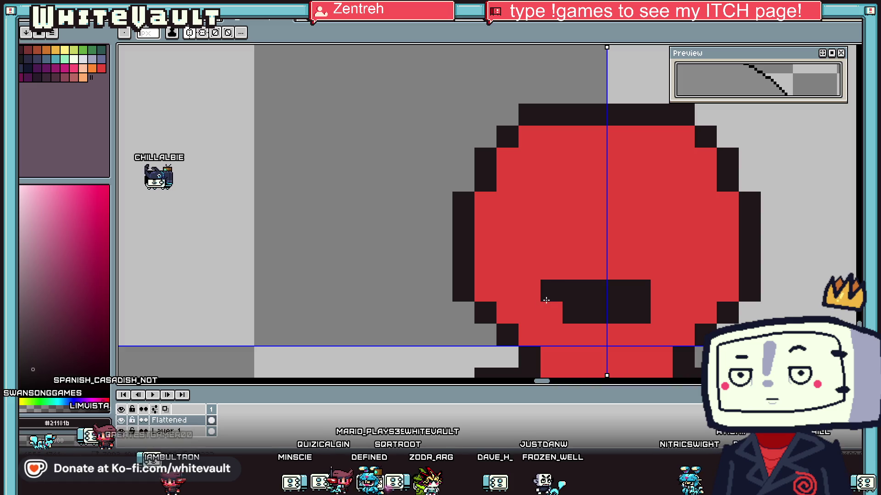
left_click(550, 303)
Step: Draw two dark eyes and trim them to one pixel wide with red
key("alt")
left_click(543, 234)
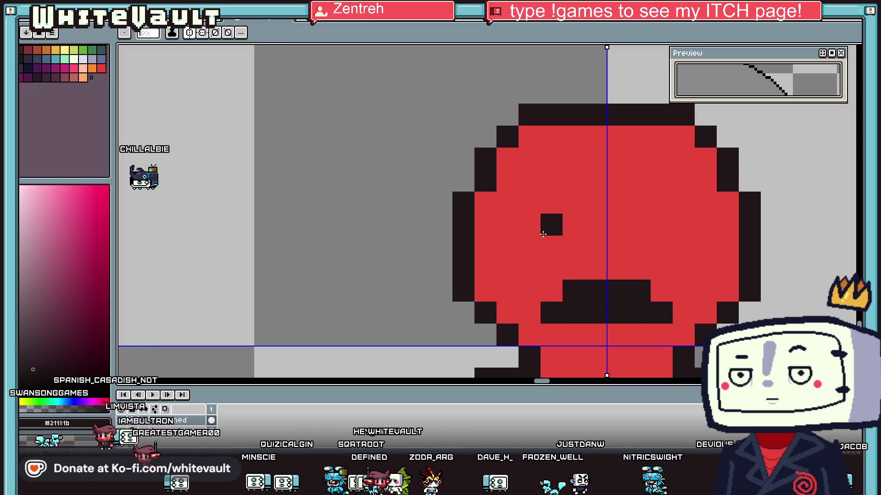
left_click(550, 246)
scroll(550, 247, "down", 4)
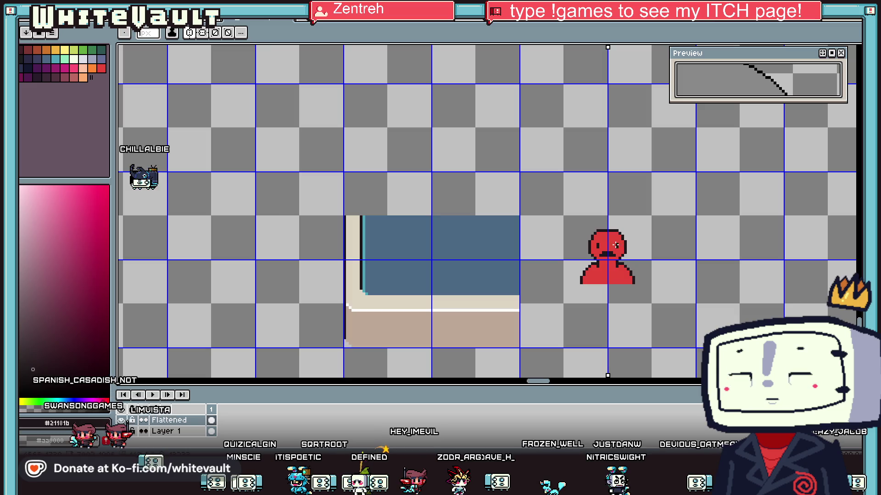
scroll(576, 249, "up", 3)
left_click(566, 216, "alt")
left_click_drag(566, 234, 567, 249)
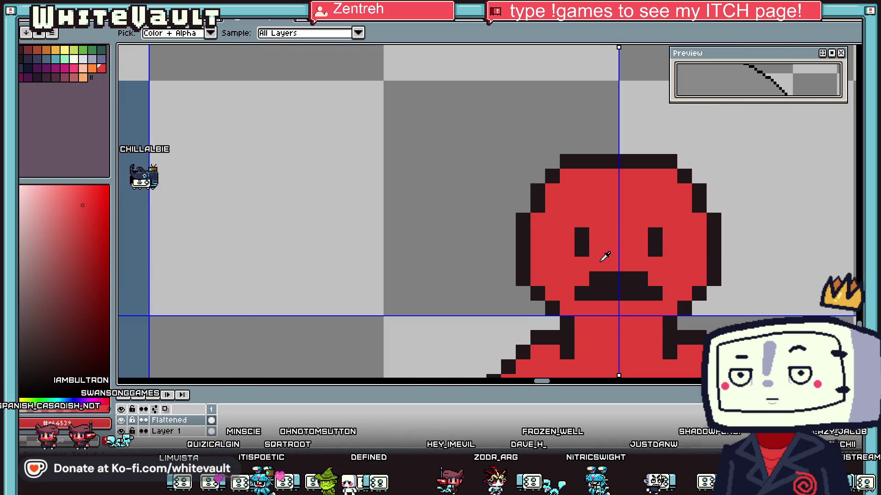
scroll(594, 252, "down", 3)
scroll(614, 262, "up", 2)
scroll(623, 255, "up", 3)
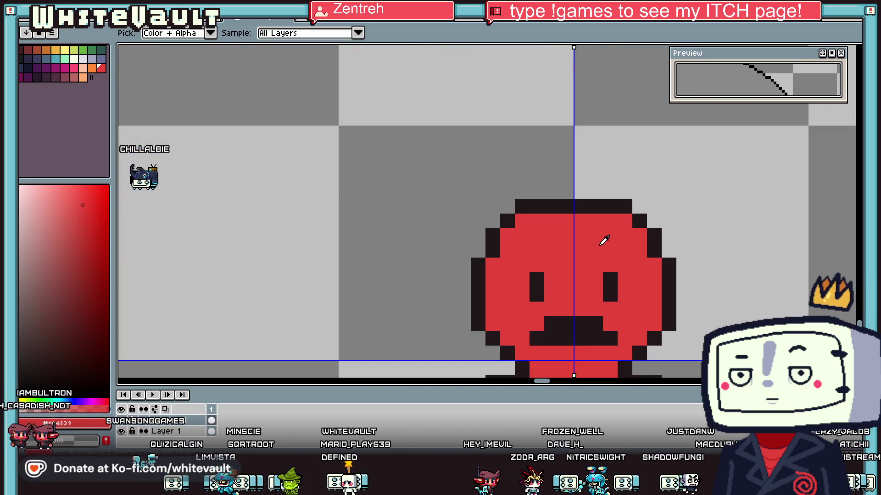
Step: Paint an orange highlight band along the top and upper sides of the head
left_click(92, 69)
left_click(516, 263)
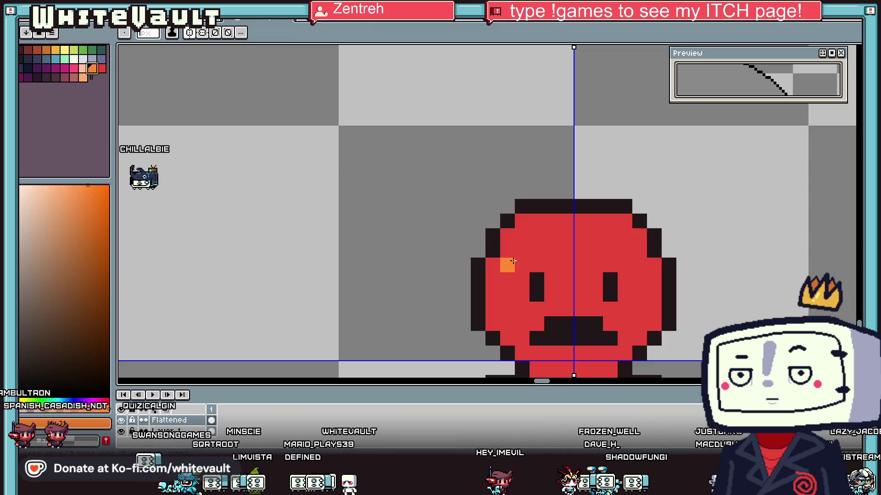
left_click_drag(535, 237, 610, 237)
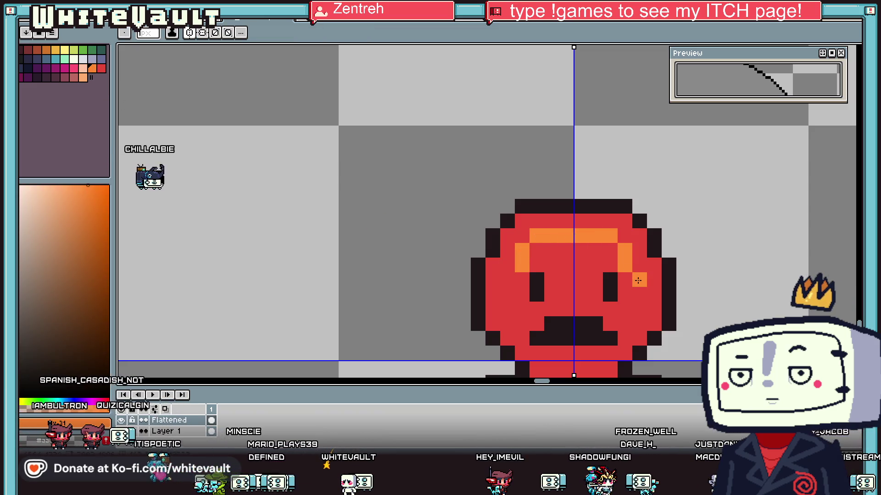
left_click_drag(654, 307, 642, 248)
Step: Repaint the lower orange areas back to red, then pick orange again
scroll(656, 309, "down", 3)
scroll(659, 313, "up", 3)
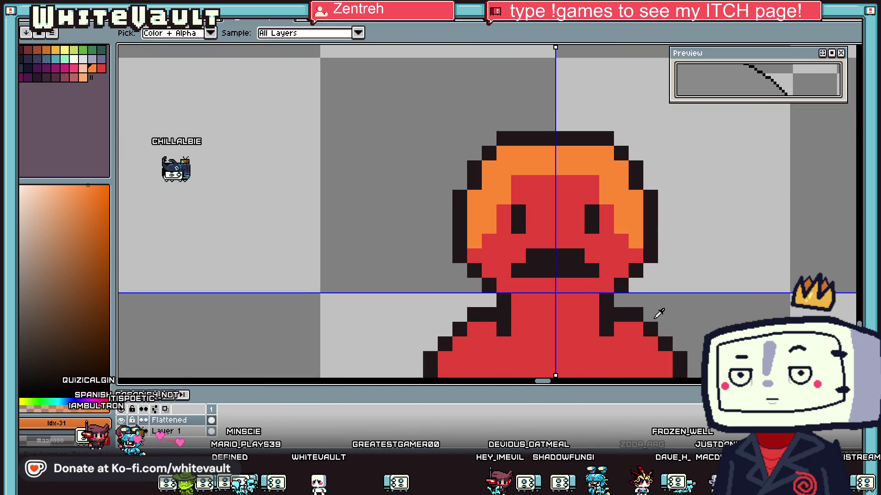
scroll(629, 258, "down", 3)
scroll(580, 240, "up", 3)
left_click(575, 227)
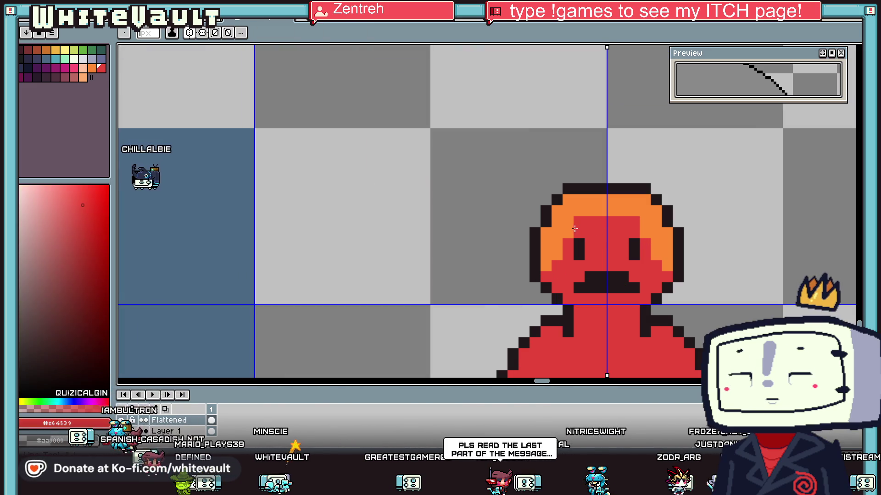
left_click_drag(654, 228, 663, 261)
left_click(662, 230, "alt")
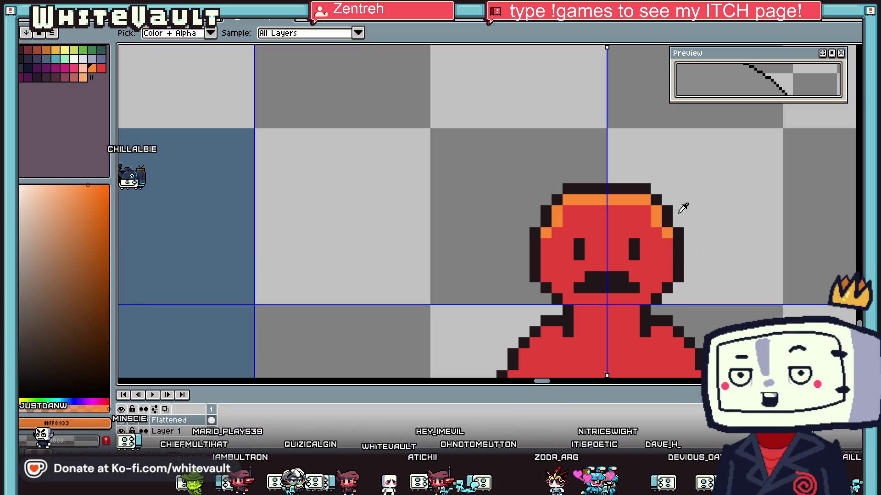
Step: Patch gaps in the sprite's edge with dark outline pixels
scroll(666, 224, "up", 2)
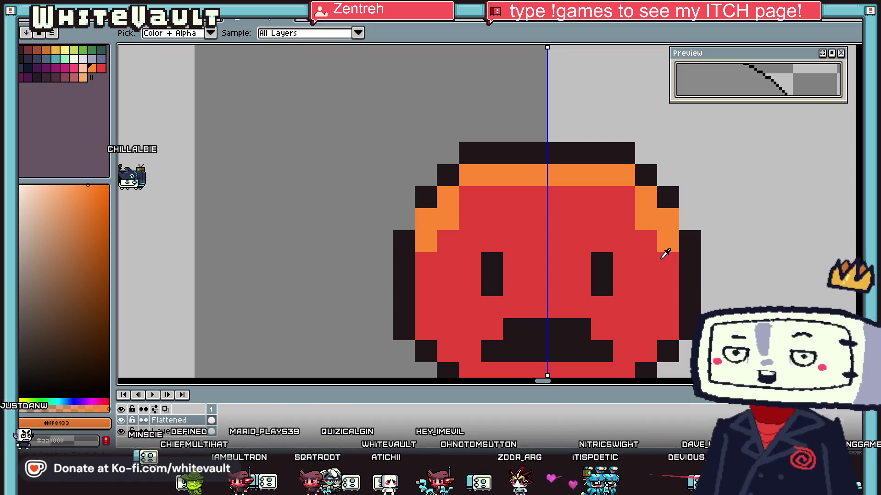
left_click(688, 238)
left_click(668, 242)
left_click(646, 220)
left_click(690, 219)
Step: Paint orange highlights across the figure's shoulders
scroll(687, 232, "down", 5)
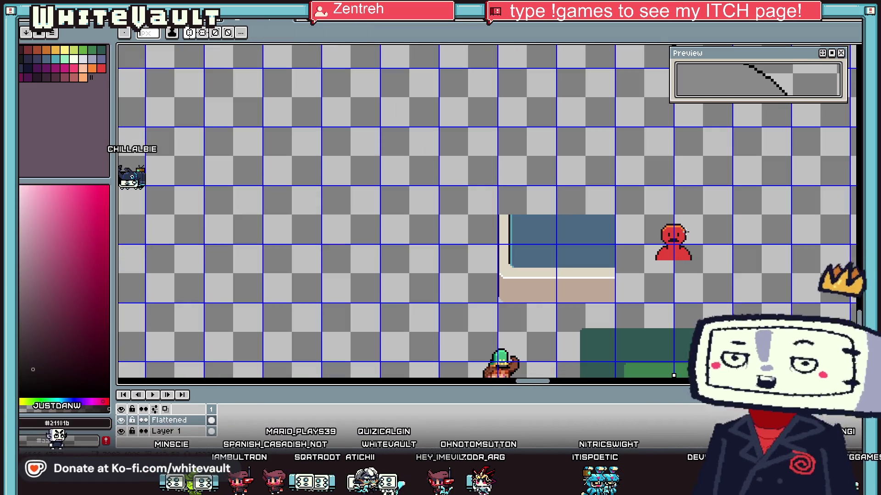
scroll(686, 232, "up", 3)
scroll(686, 232, "up", 3)
left_click(647, 288, "alt")
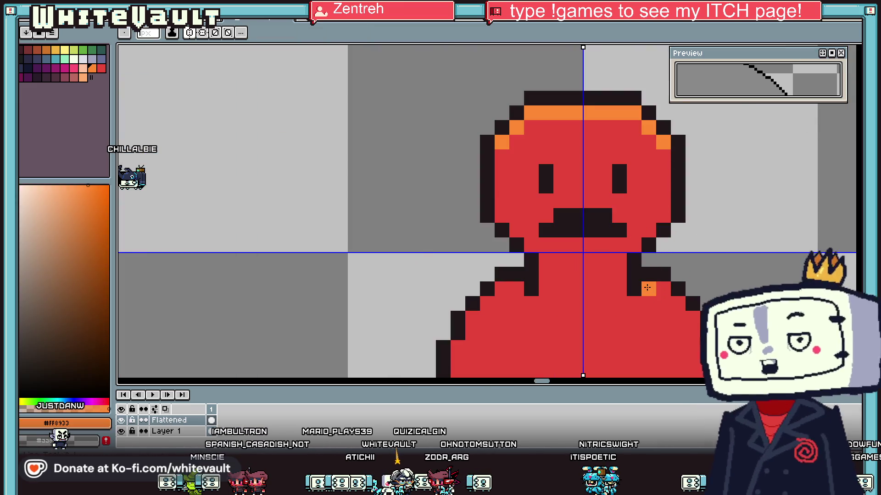
left_click_drag(646, 287, 663, 289)
left_click(707, 324)
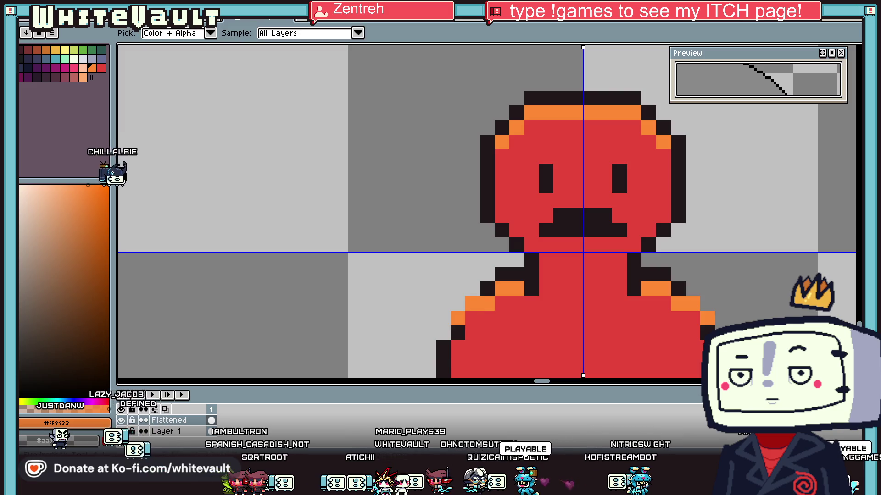
Step: Extend the dark outline at the shoulder edges, then sample the red body colour
left_click(707, 332, "alt")
left_click_drag(722, 318, 709, 305)
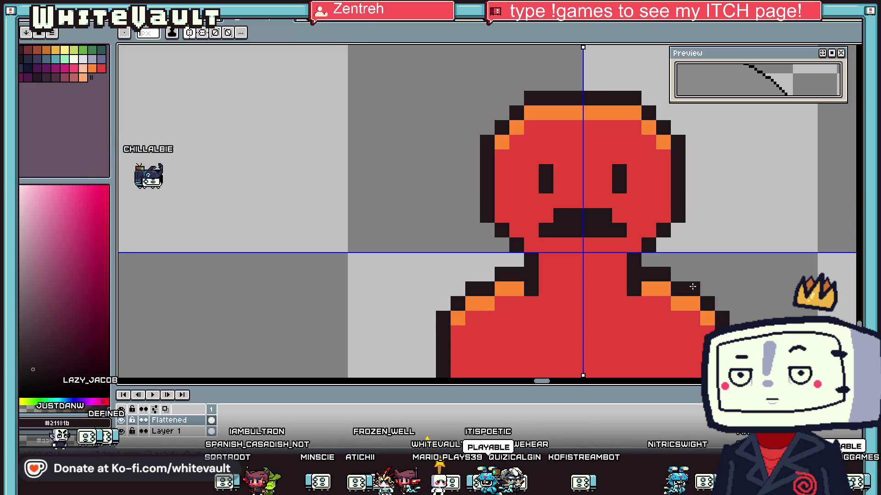
scroll(692, 287, "down", 5)
scroll(710, 303, "up", 5)
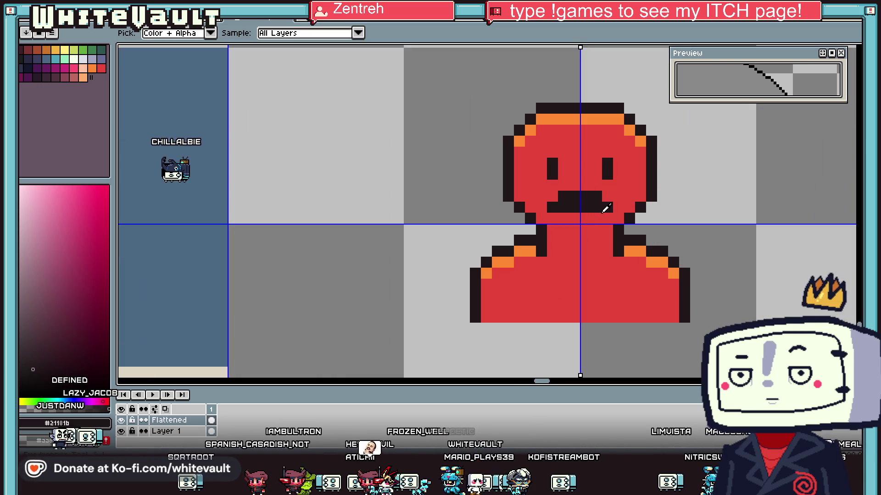
left_click(563, 203, "alt")
key("alt")
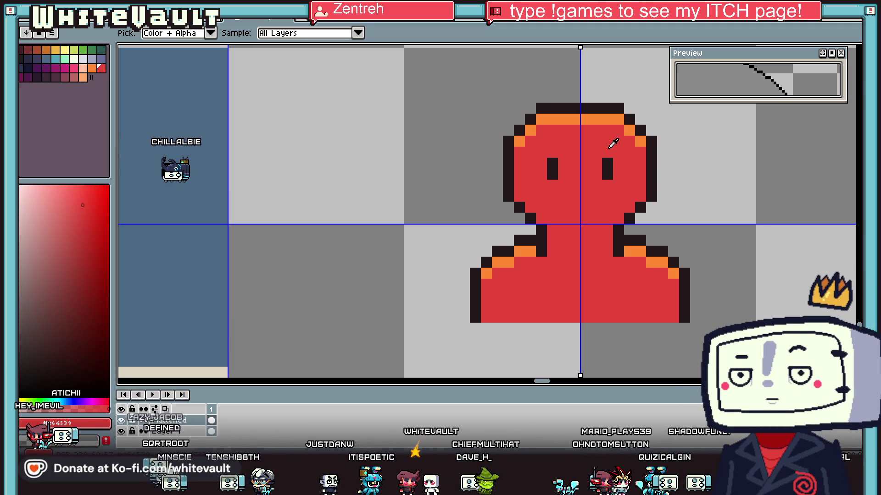
Step: Draw a dark mirrored outline forming a rounded base beneath the red figure
key("b")
scroll(624, 158, "down", 8)
scroll(624, 158, "up", 2)
scroll(623, 157, "up", 1)
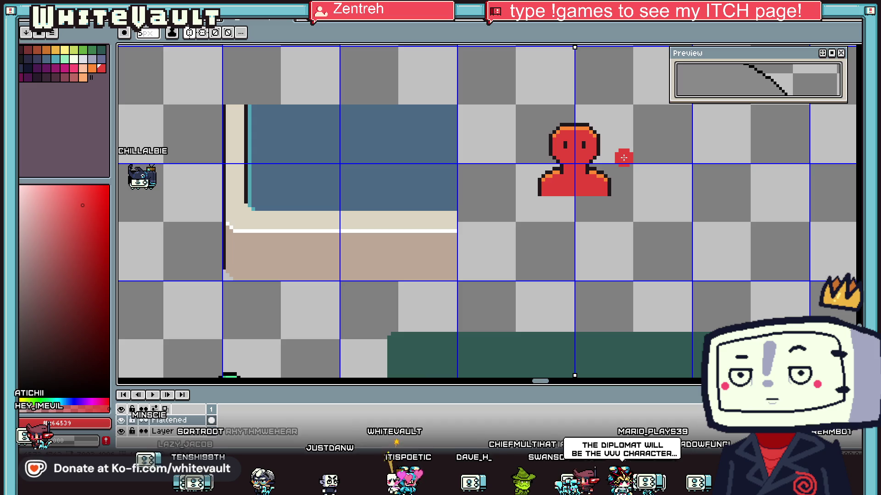
scroll(610, 174, "up", 1)
left_click(612, 186, "alt")
scroll(579, 192, "up", 1)
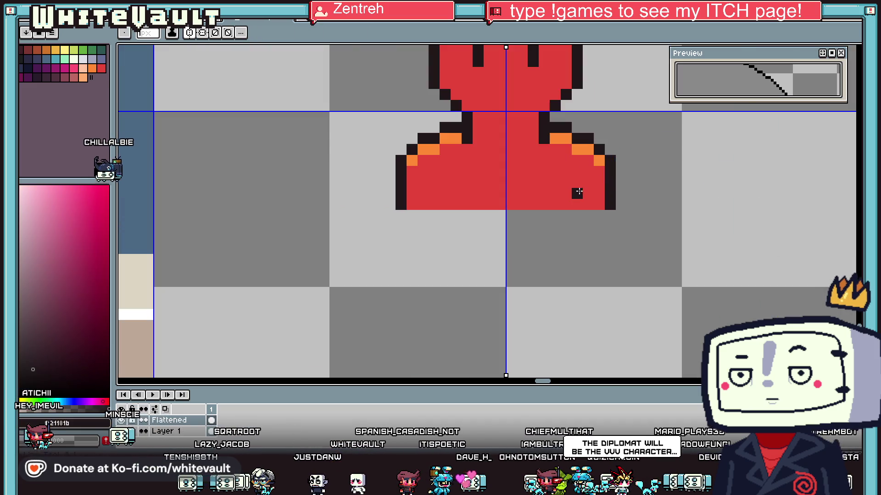
left_click_drag(555, 194, 534, 215)
left_click(570, 196, "alt")
left_click(554, 204, "alt")
left_click(540, 207)
mouse_move(401, 215)
left_mouse_down()
mouse_move(411, 226)
mouse_move(505, 247)
left_mouse_up()
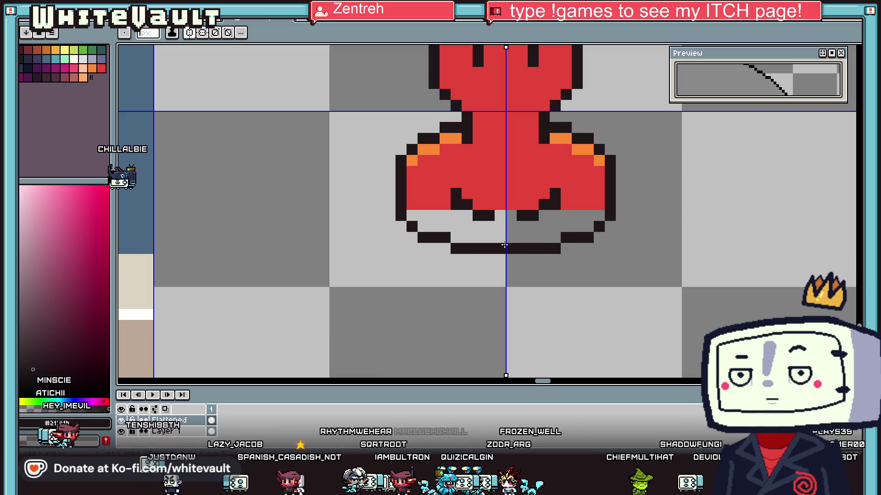
scroll(512, 215, "down", 3)
scroll(496, 228, "up", 2)
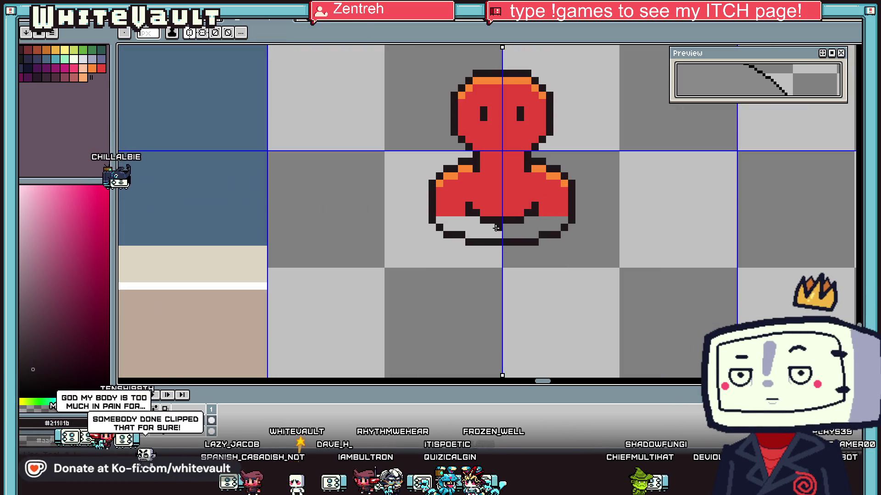
scroll(497, 235, "down", 3)
scroll(497, 234, "up", 3)
Step: Paint mirrored orange highlight rows along the base and lower body
key("o")
left_click(513, 193)
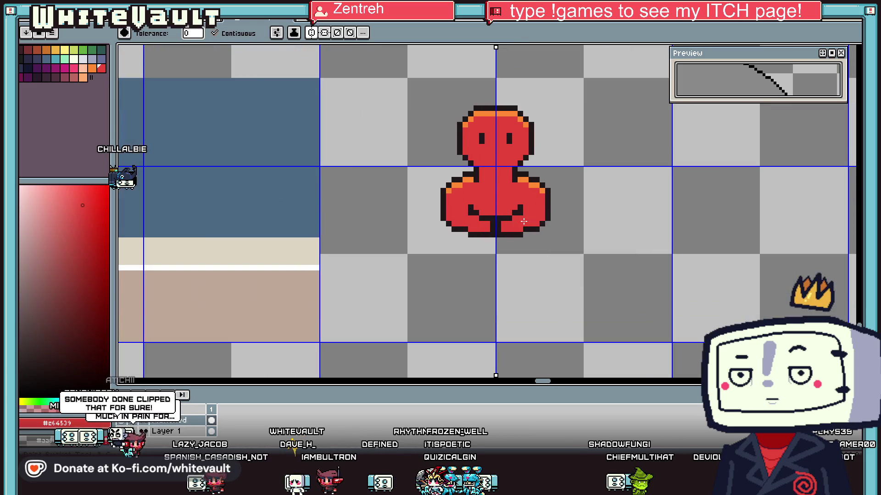
scroll(532, 210, "down", 3)
scroll(527, 216, "up", 3)
left_click(513, 226, "alt")
scroll(513, 227, "up", 2)
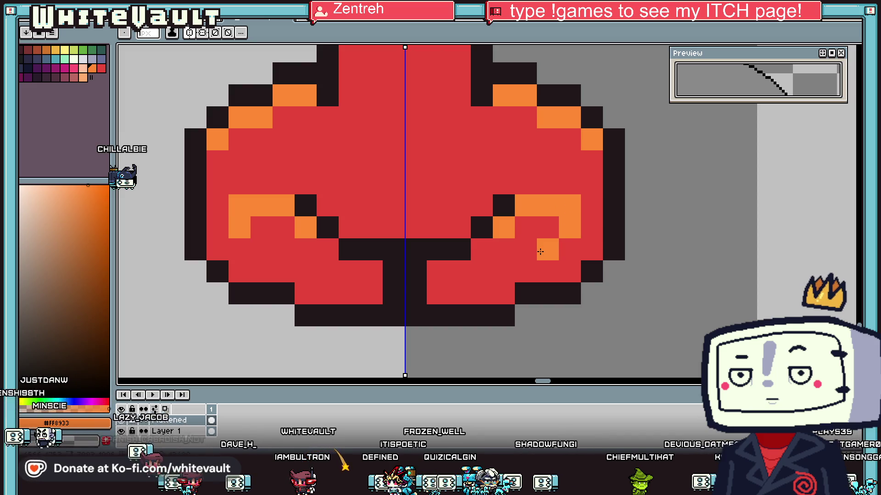
left_click(540, 252)
left_click_drag(488, 268, 441, 266)
left_click_drag(511, 233, 550, 231)
scroll(580, 215, "down", 5)
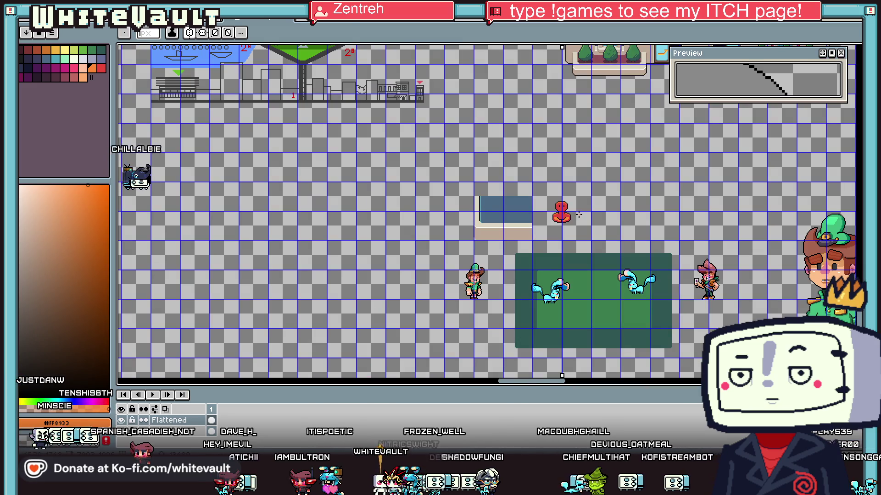
Step: Add dark red shading at the figure's shoulders
key("i")
scroll(579, 215, "up", 3)
scroll(578, 168, "up", 2)
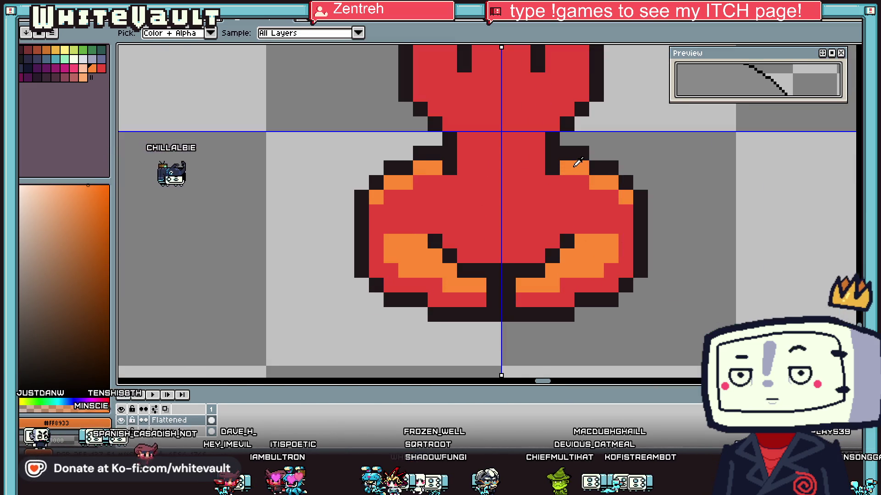
left_click(567, 192)
key("b")
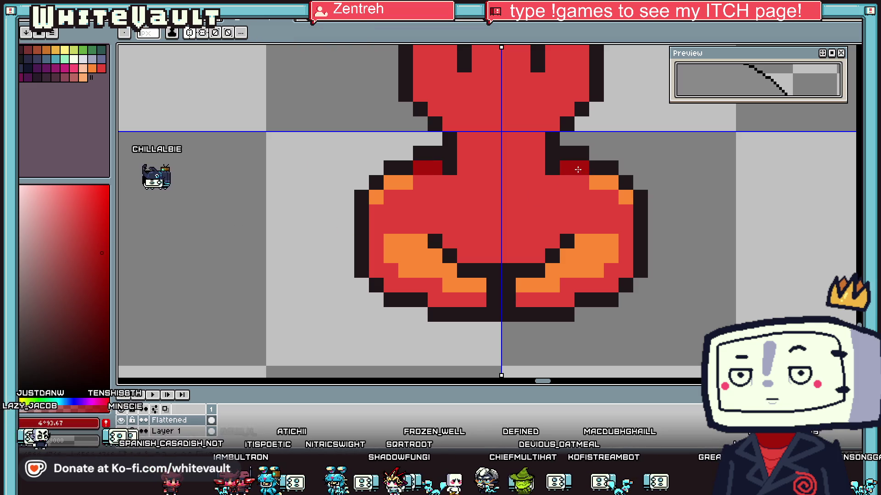
left_click(625, 192)
scroll(625, 189, "down", 3)
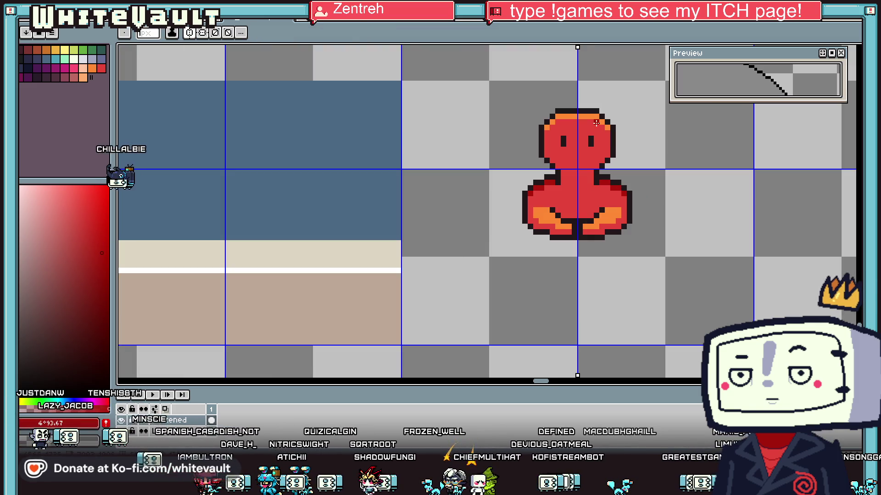
Step: Paint an orange band across the figure's chest
key("i")
scroll(450, 283, "up", 3)
left_click(450, 283)
key("b")
left_click(501, 223)
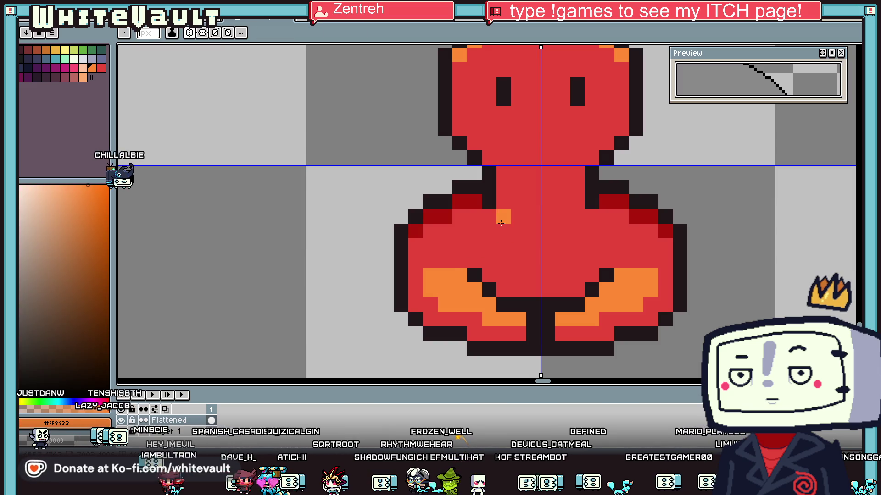
left_click_drag(524, 245, 562, 245)
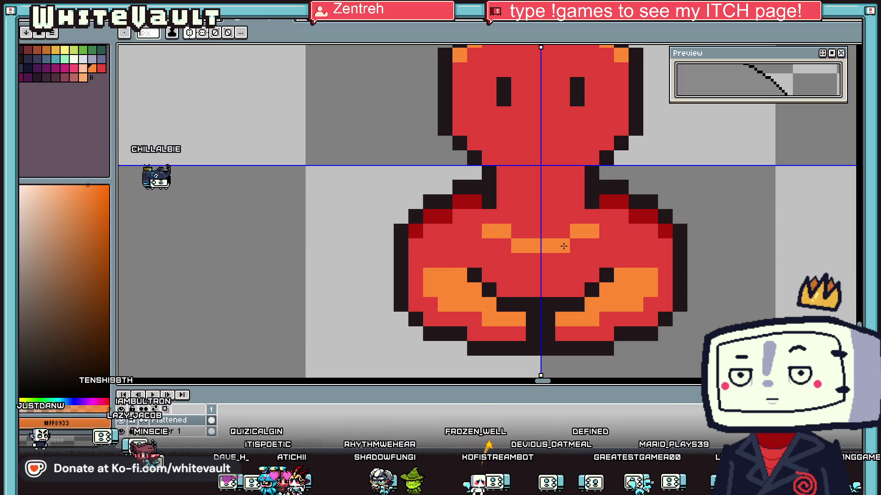
Step: Paint orange on the head, between the eyes, and above each eye
key("g")
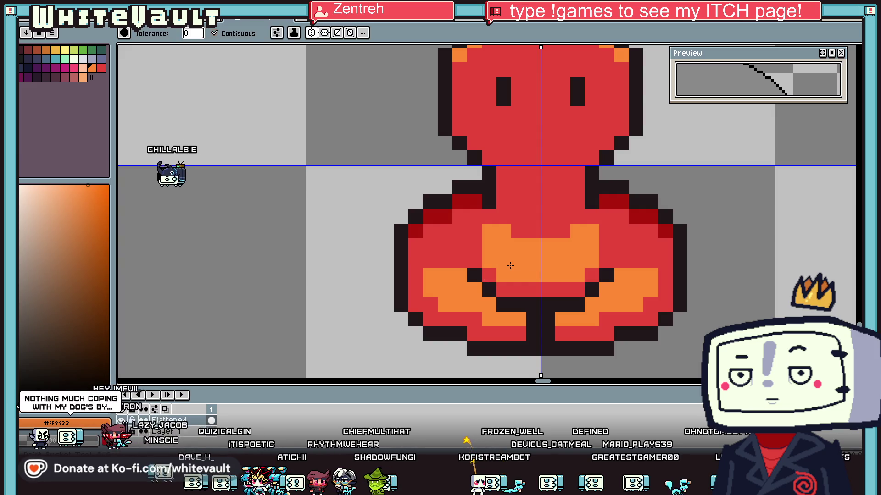
scroll(489, 279, "down", 4)
scroll(528, 262, "down", 2)
scroll(549, 263, "up", 2)
key("i")
scroll(529, 245, "up", 2)
scroll(514, 215, "up", 2)
key("b")
left_click(484, 214)
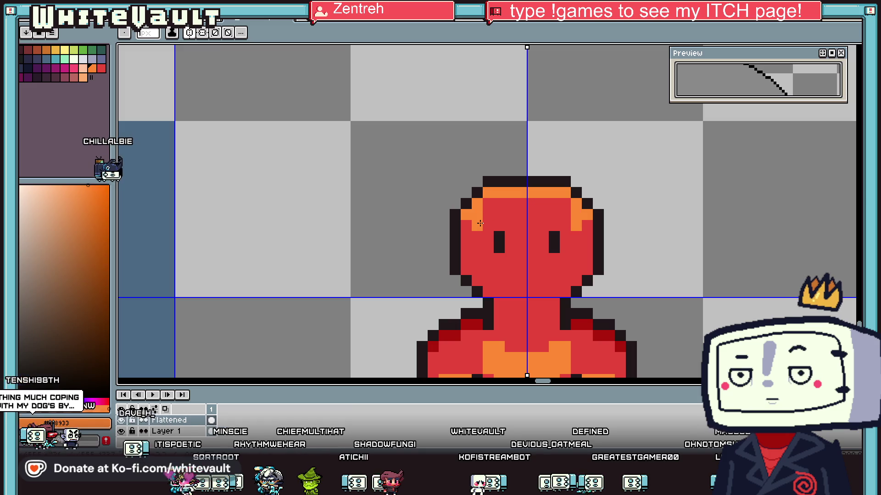
left_click_drag(516, 238, 526, 245)
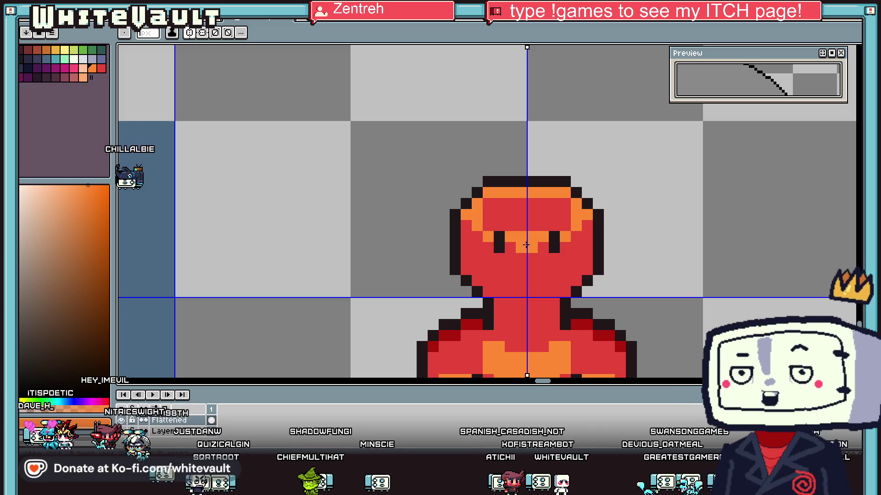
left_click(510, 214)
left_click(543, 214)
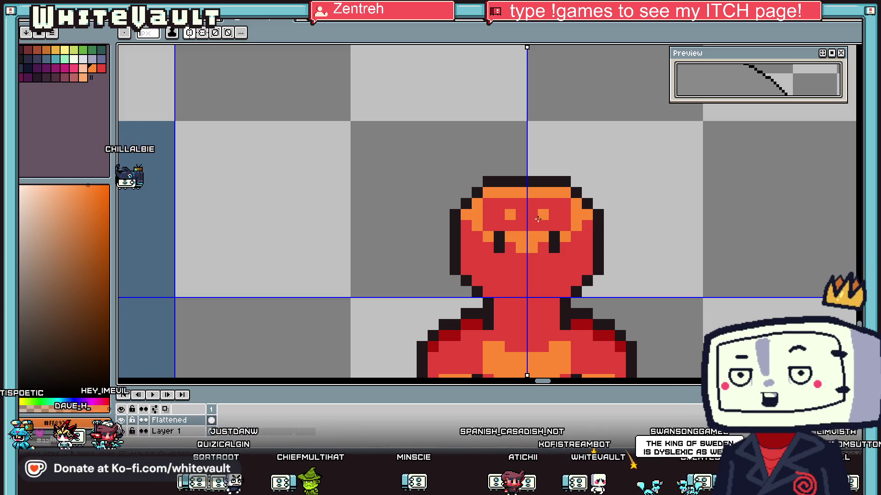
Step: Undo the last change and restore a red rim around the orange face
key("alt")
key("ctrl+z")
scroll(564, 195, "down", 2)
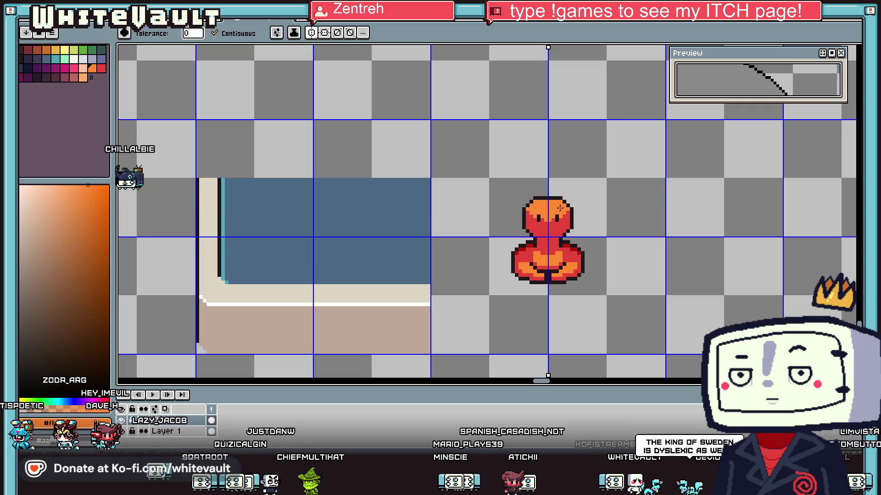
scroll(573, 197, "up", 2)
left_click_drag(573, 197, 496, 169)
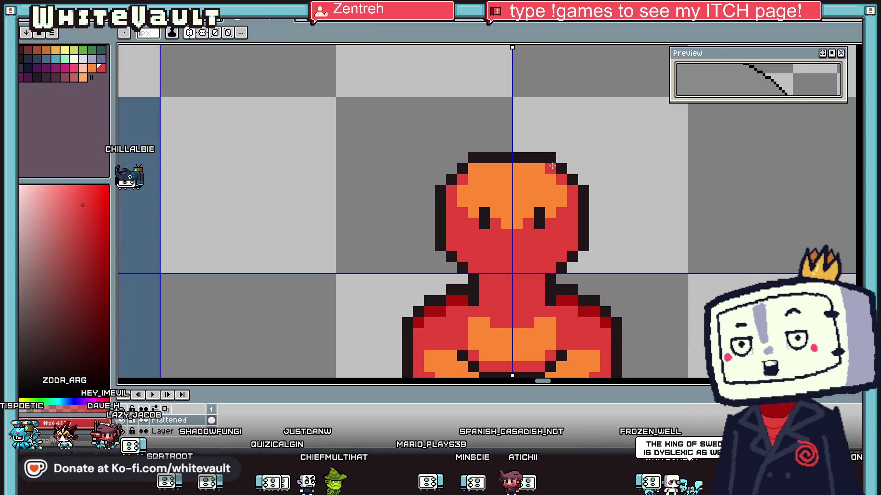
key("alt")
scroll(509, 179, "down", 4)
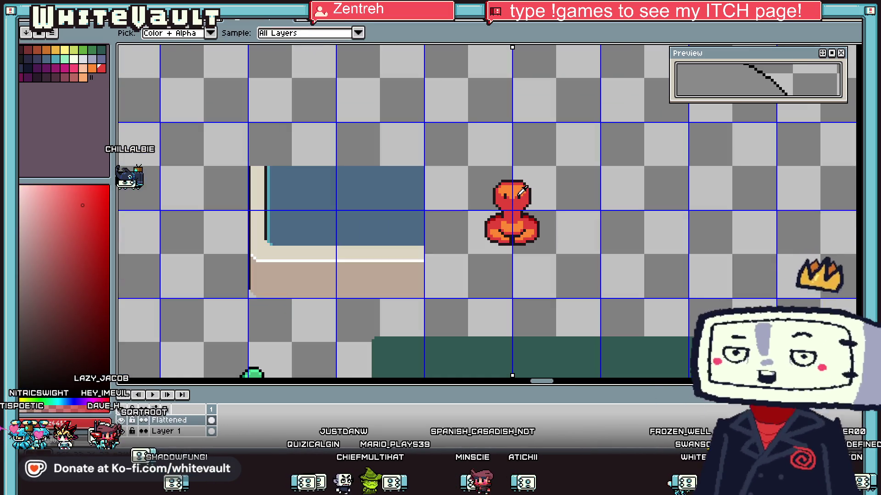
scroll(500, 183, "up", 5)
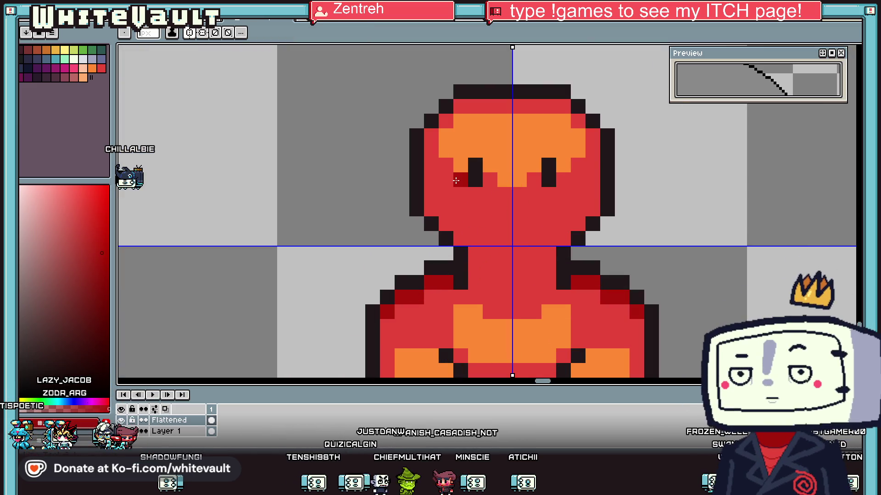
scroll(541, 215, "down", 4)
scroll(541, 214, "up", 2)
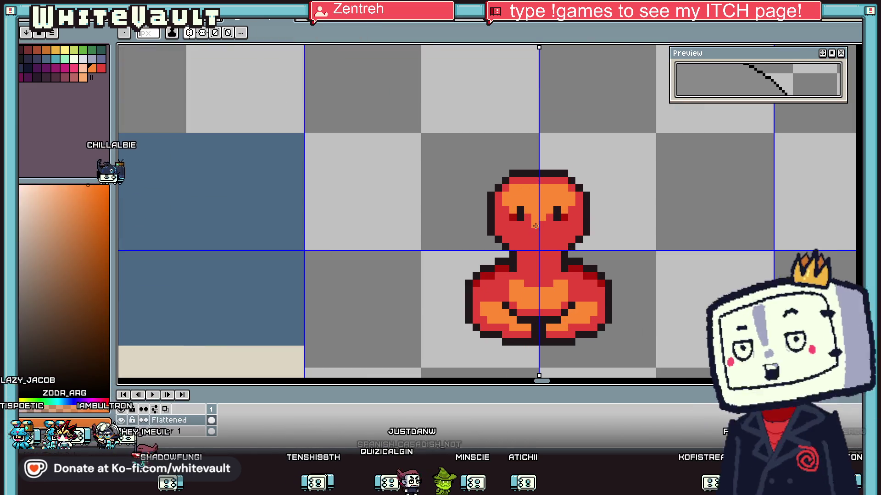
scroll(546, 231, "down", 4)
scroll(546, 231, "up", 4)
key("alt")
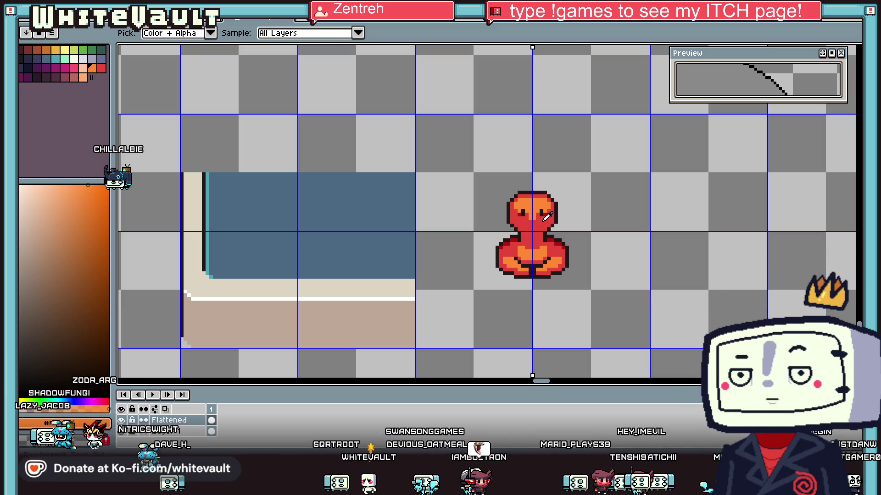
scroll(546, 216, "down", 1)
scroll(571, 211, "up", 1)
scroll(569, 201, "up", 1)
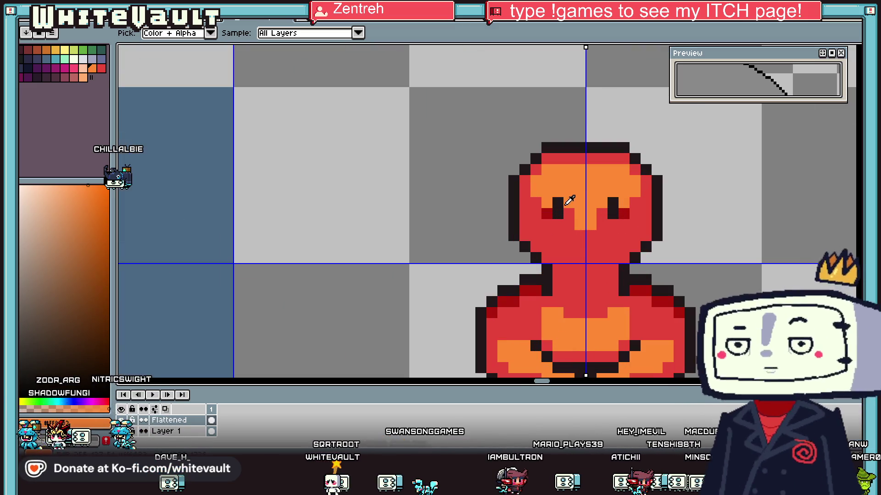
left_click(604, 211)
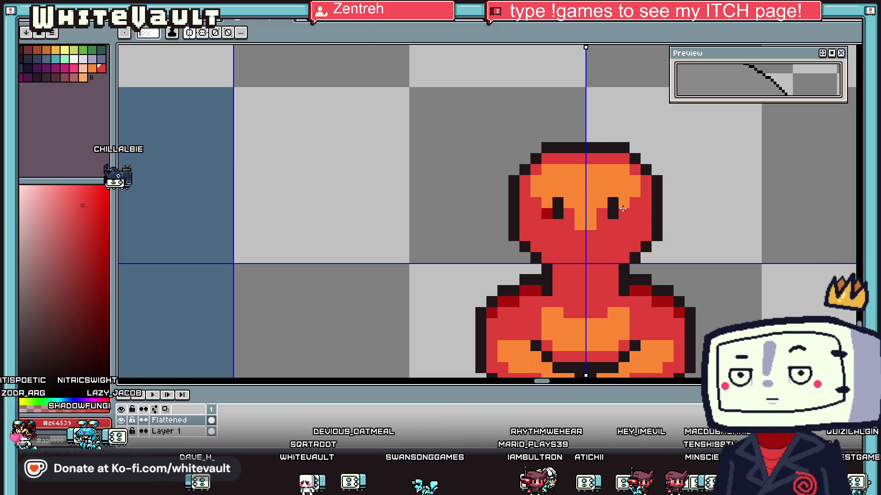
scroll(642, 216, "down", 3)
key("i")
scroll(656, 221, "down", 3)
scroll(658, 220, "up", 2)
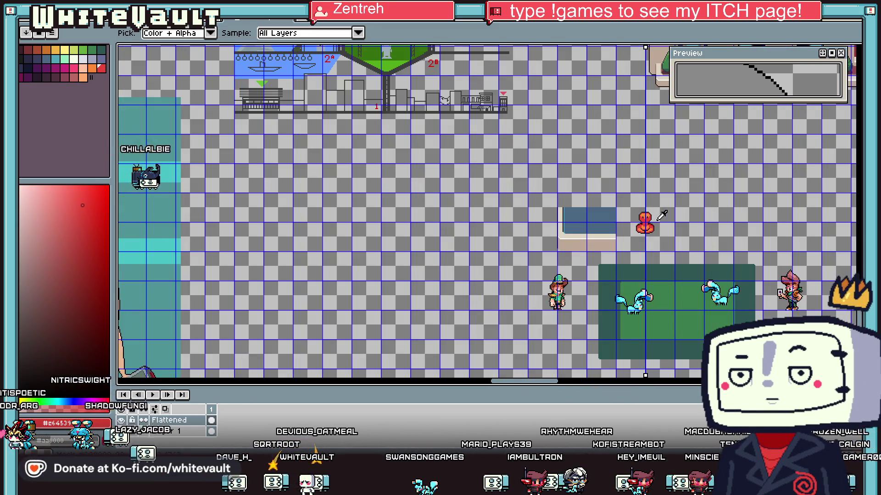